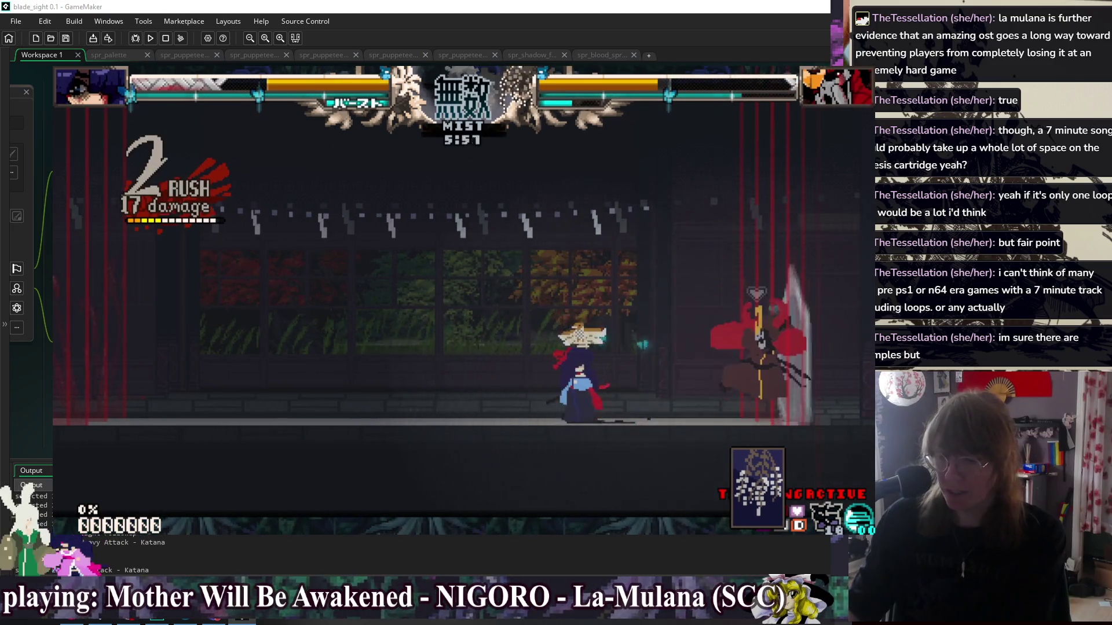
# - Raise the training Curse Level from 4.0 to 4.5 and resume the duel
pyautogui.press('Escape')
pyautogui.press('Down')
pyautogui.press('Down')
pyautogui.press('Down')
pyautogui.press('Return')
pyautogui.press('Down')
pyautogui.press('Down')
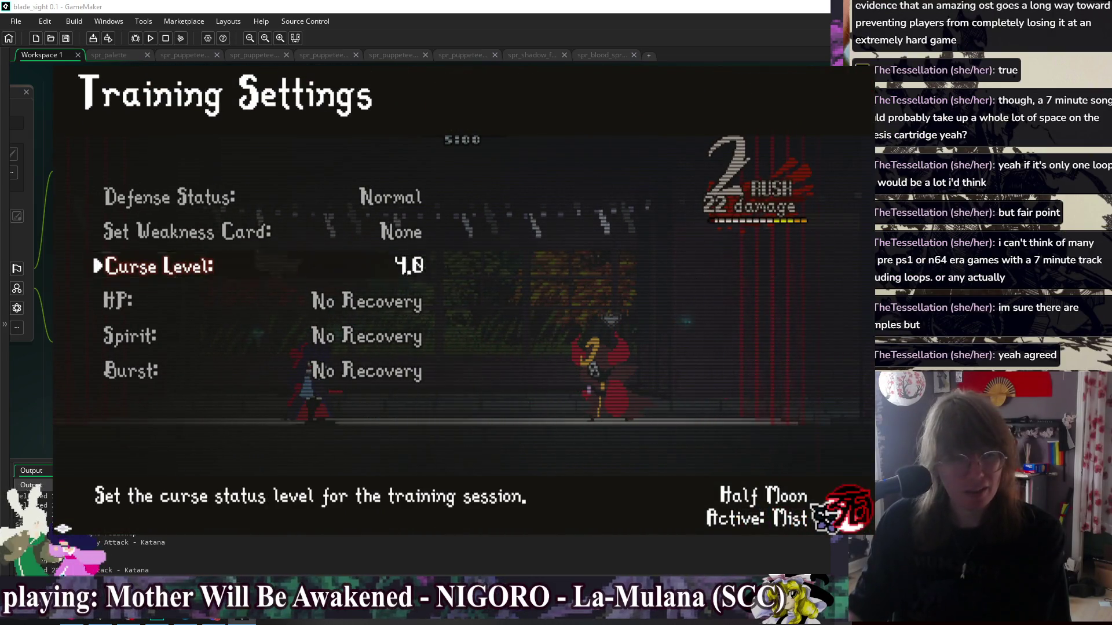
pyautogui.press('Right')
pyautogui.press('Escape')
pyautogui.press('Return')
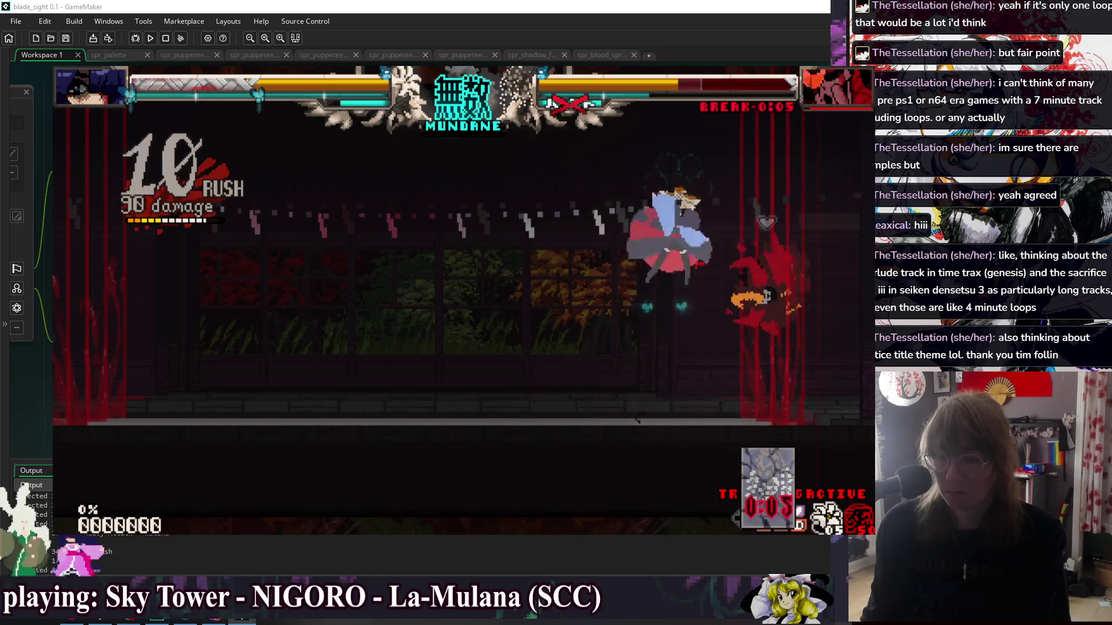
# - Close the running game and put the caret back at the end of line 789 in the code editor
pyautogui.hotkey('alt', 'F4')
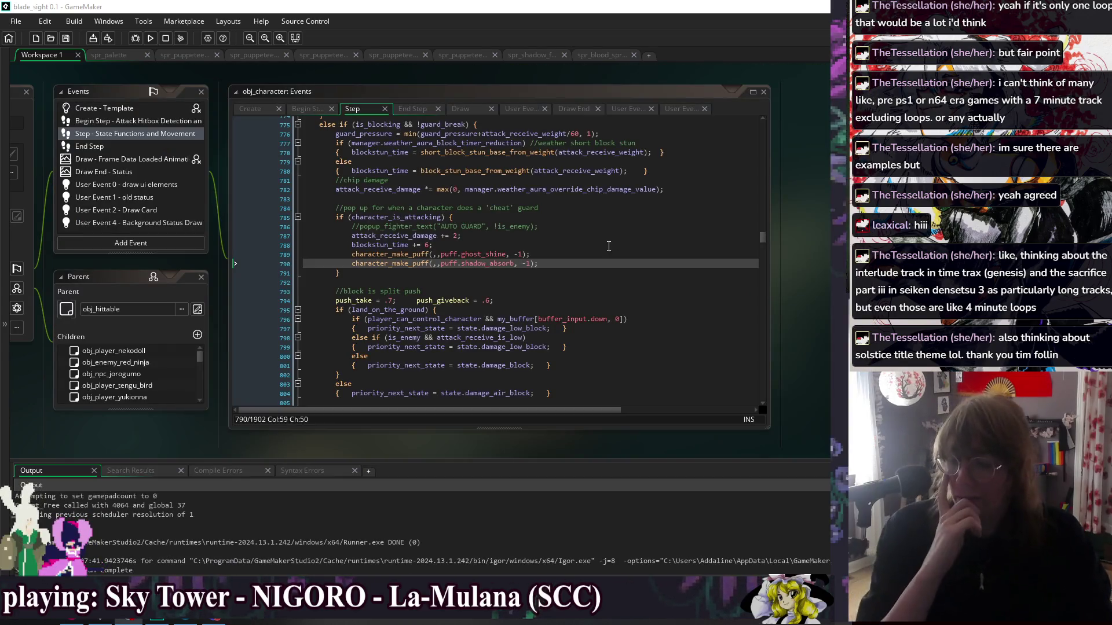
pyautogui.click(554, 264)
pyautogui.click(563, 253)
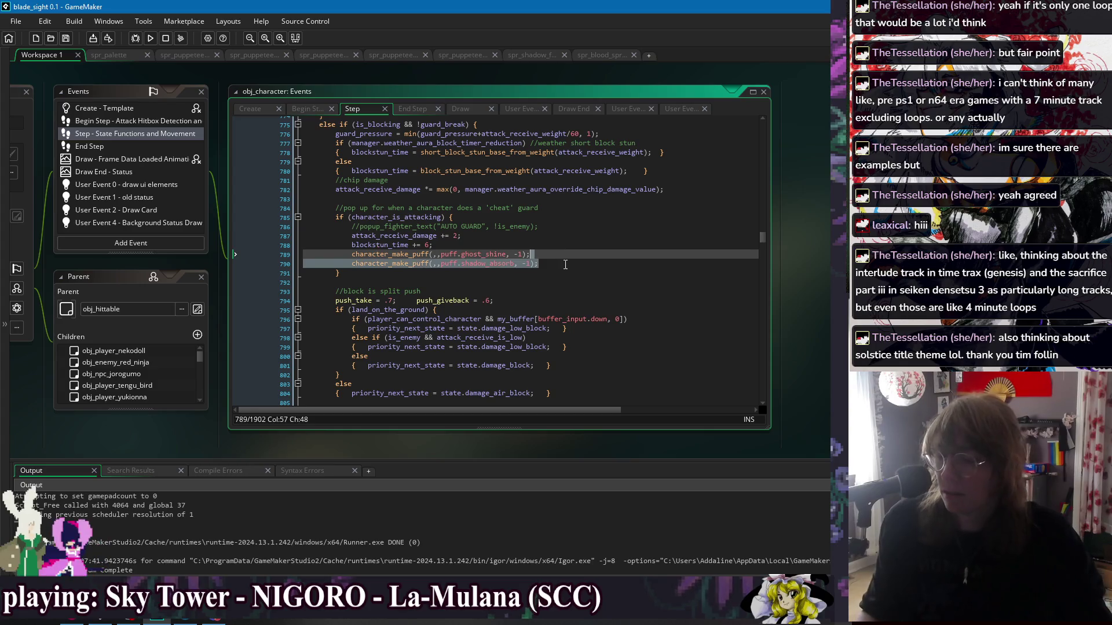
# - Use the Windows list to go from obj_character to the obj_item_pickup_spirit Step event
pyautogui.rightClick(420, 74)
pyautogui.moveTo(440, 86)
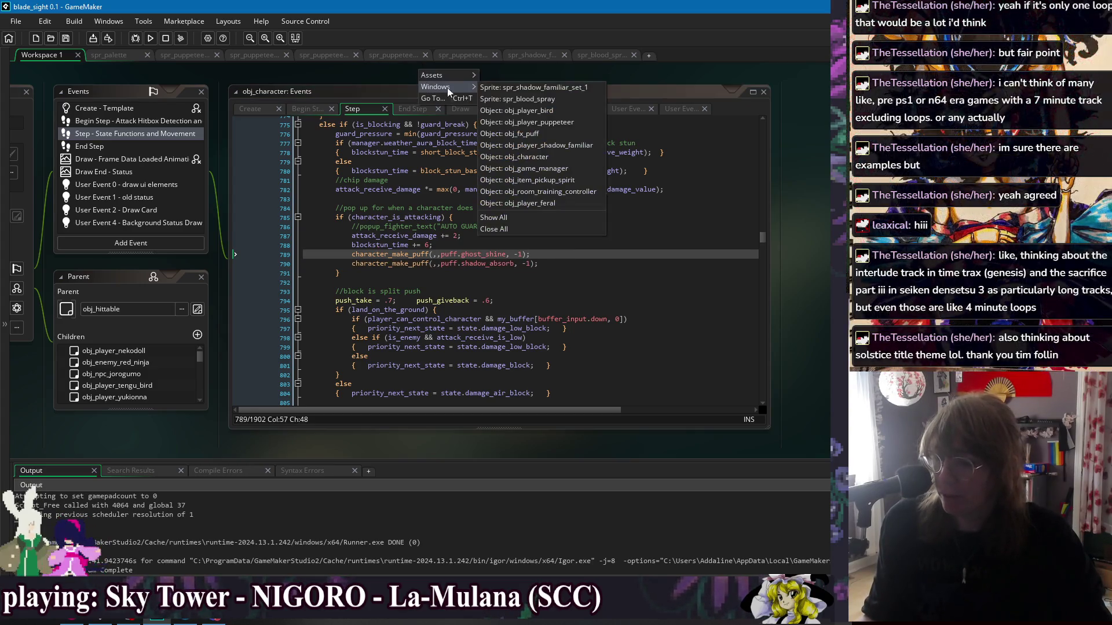
pyautogui.click(560, 157)
pyautogui.rightClick(466, 67)
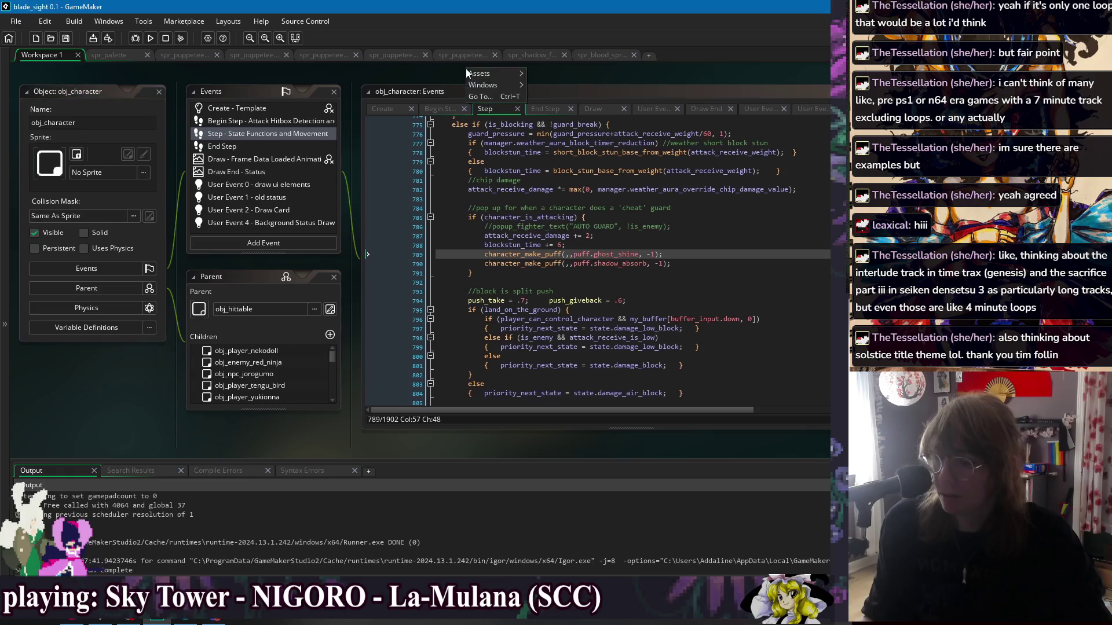
pyautogui.moveTo(510, 85)
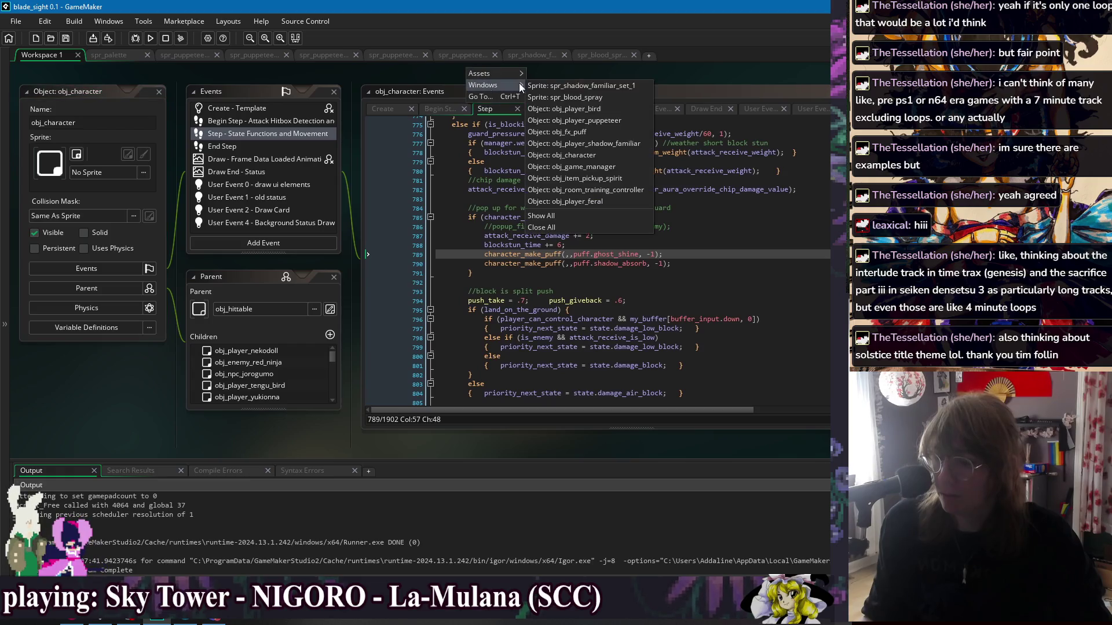
pyautogui.click(609, 191)
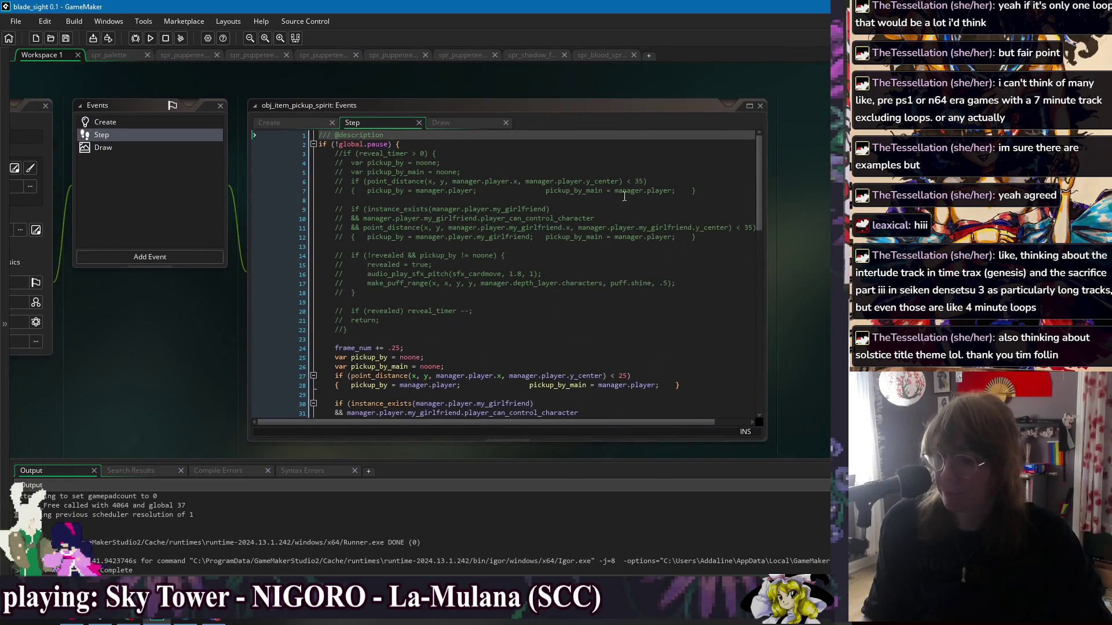
# - Find the shine puff-range line and paste a character_make_puff call below it
pyautogui.moveTo(760, 174); pyautogui.dragTo(759, 359)
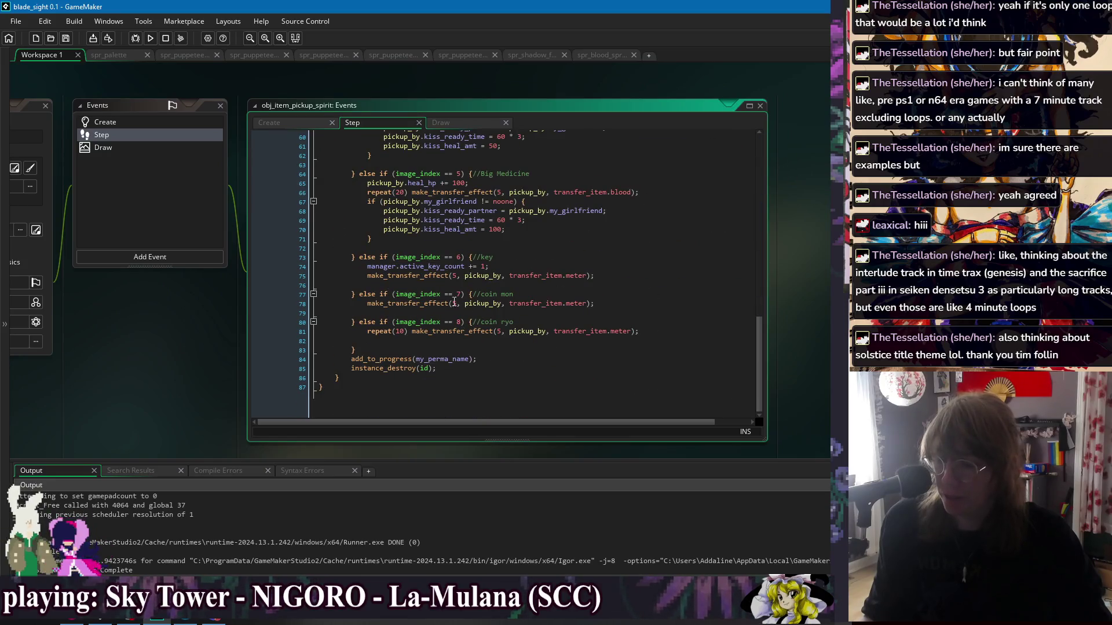
pyautogui.click(615, 274)
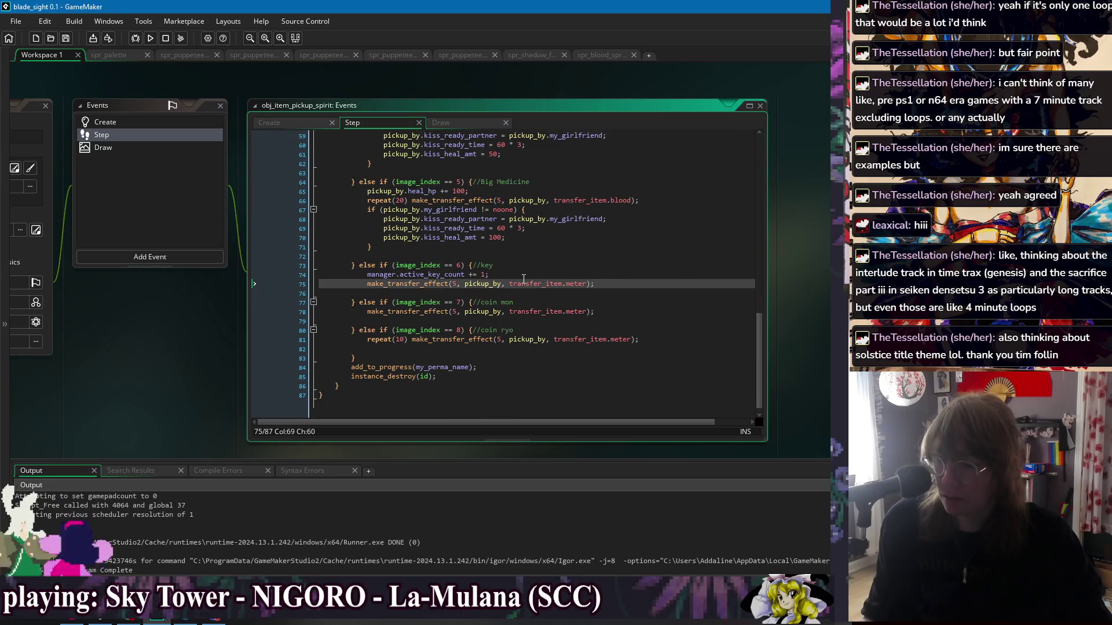
pyautogui.scroll(5, 436, 379)
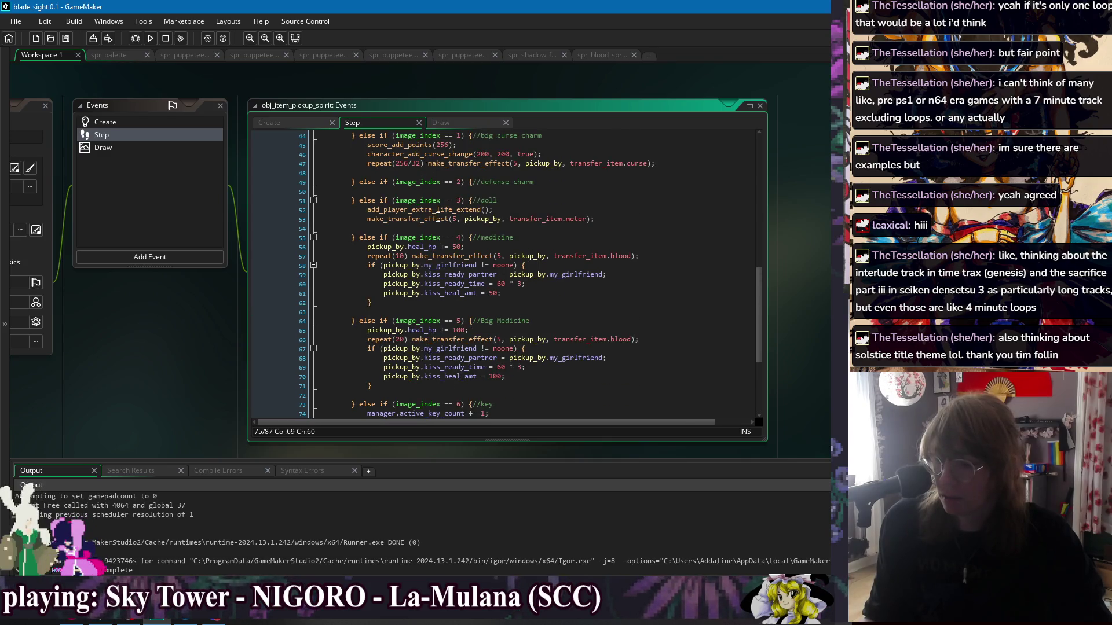
pyautogui.scroll(4, 439, 218)
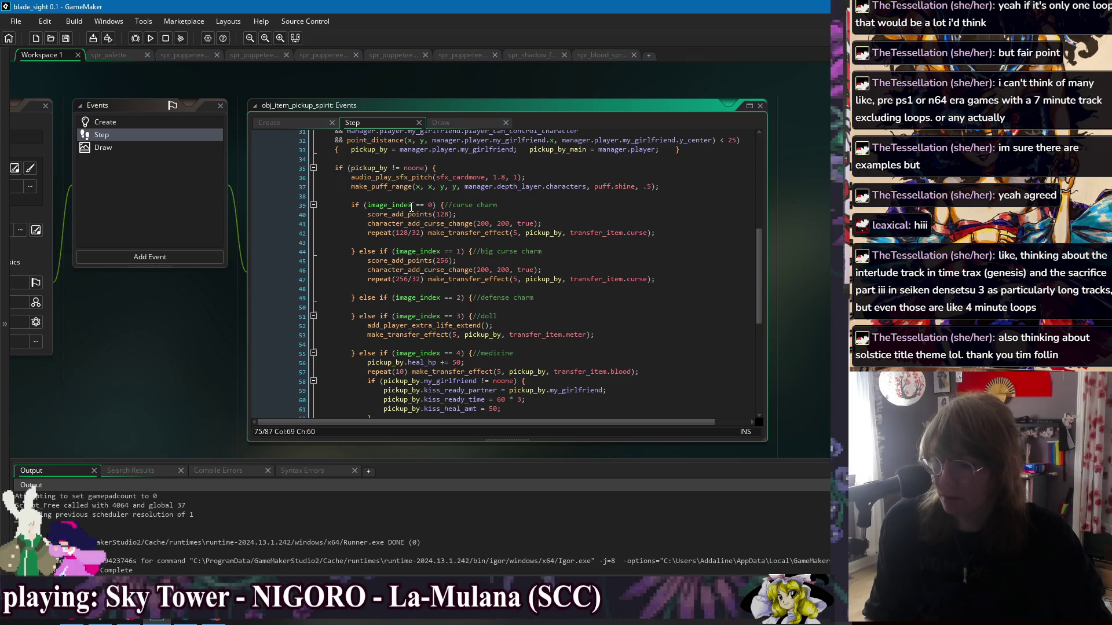
pyautogui.click(626, 185)
pyautogui.press('End')
pyautogui.press('Return')
pyautogui.write('character_make_puff(,,puff.shadow_absorb, -1);')
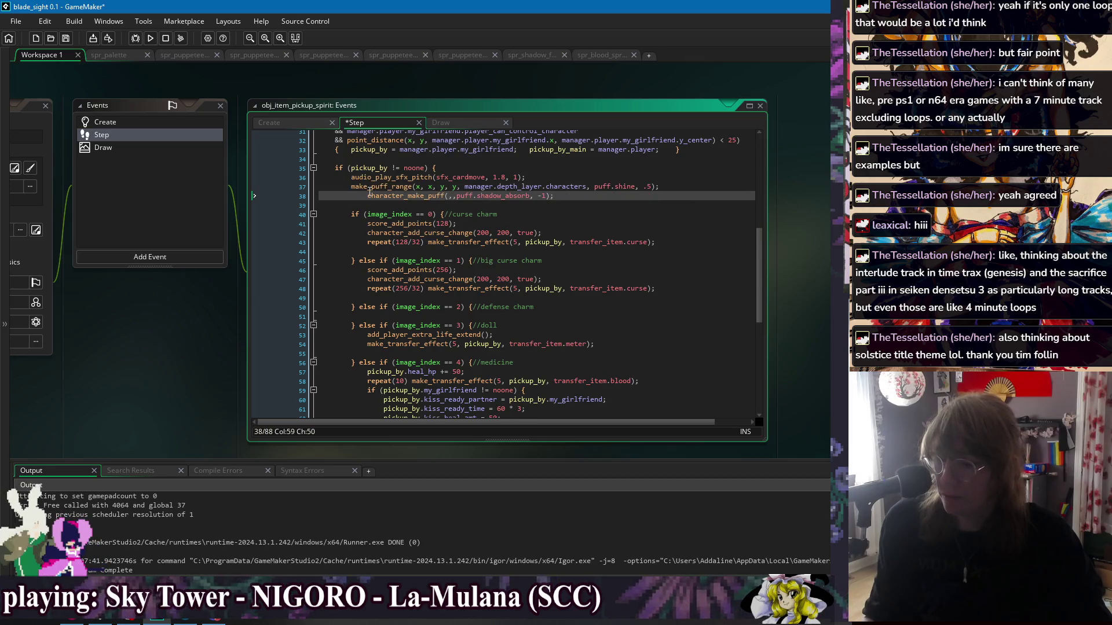
pyautogui.hotkey('ctrl', 'z')
pyautogui.hotkey('ctrl', 'y')
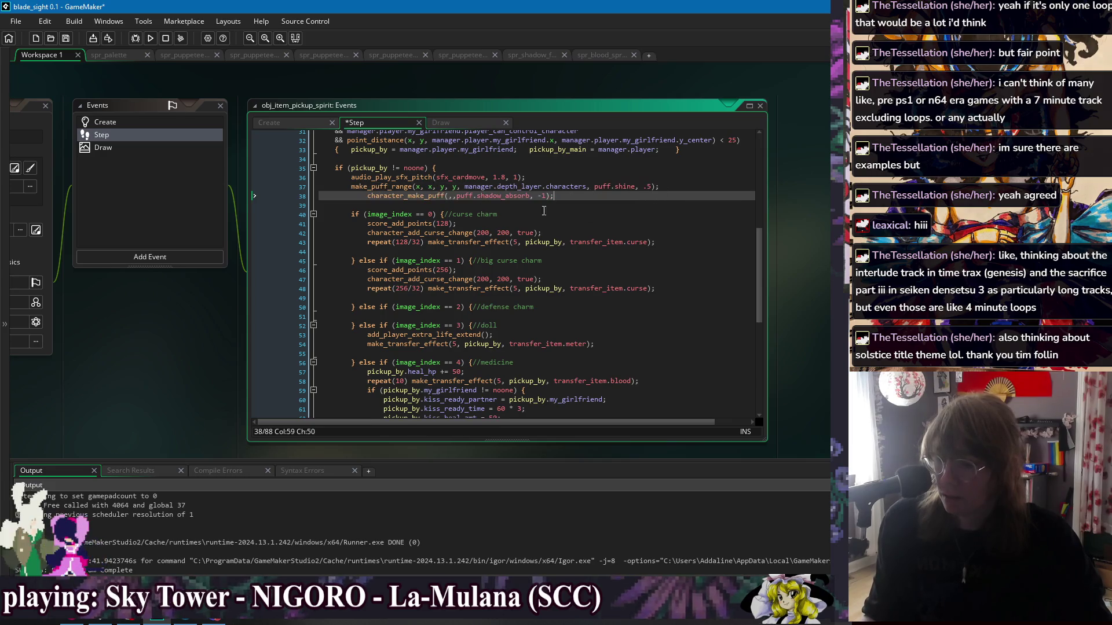
# - Duplicate the make_puff_range line, rename its puff to shadow_absorb, and delete the leftover pasted line
pyautogui.hotkey('ctrl', 'd')
pyautogui.doubleClick(627, 196)
pyautogui.write('shadow_absorb')
pyautogui.click(714, 196)
pyautogui.hotkey('shift', 'Down')
pyautogui.press('Delete')
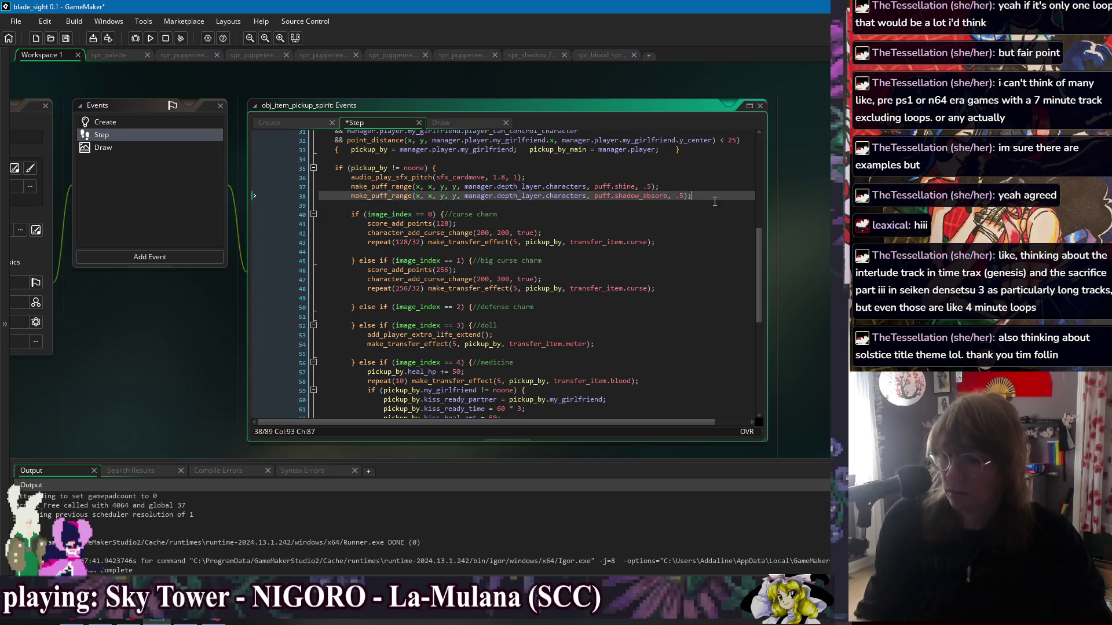
pyautogui.press('Insert')
pyautogui.press('Down')
pyautogui.press('Down')
pyautogui.press('Down')
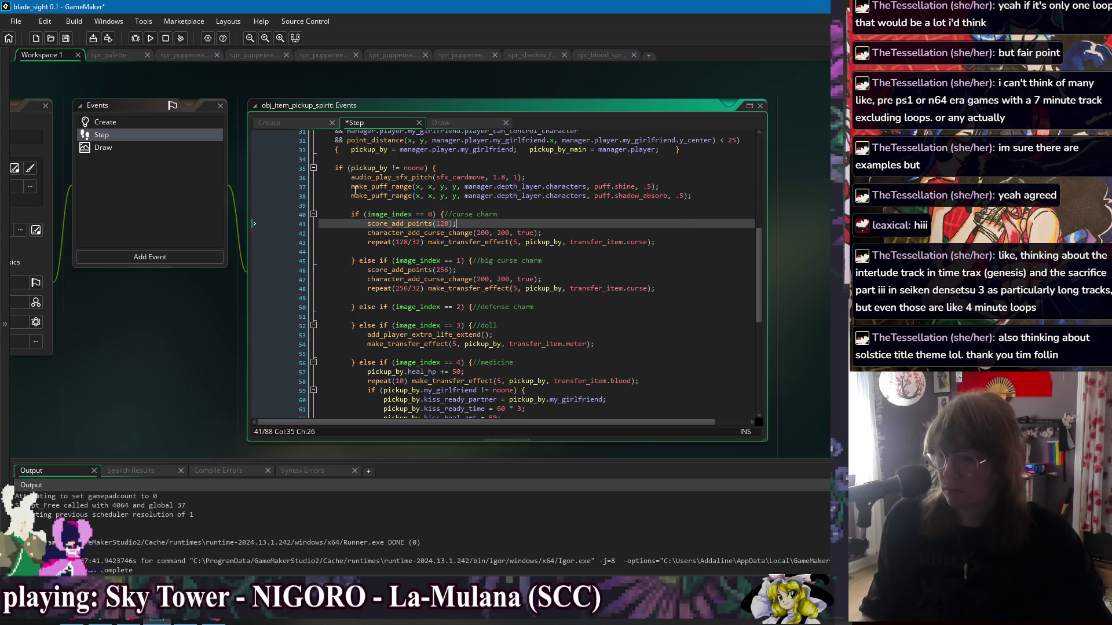
# - Comment out the original shine puff line, then save and run the game
pyautogui.click(356, 186)
pyautogui.hotkey('ctrl', 'k')
pyautogui.press('Up')
pyautogui.press('End')
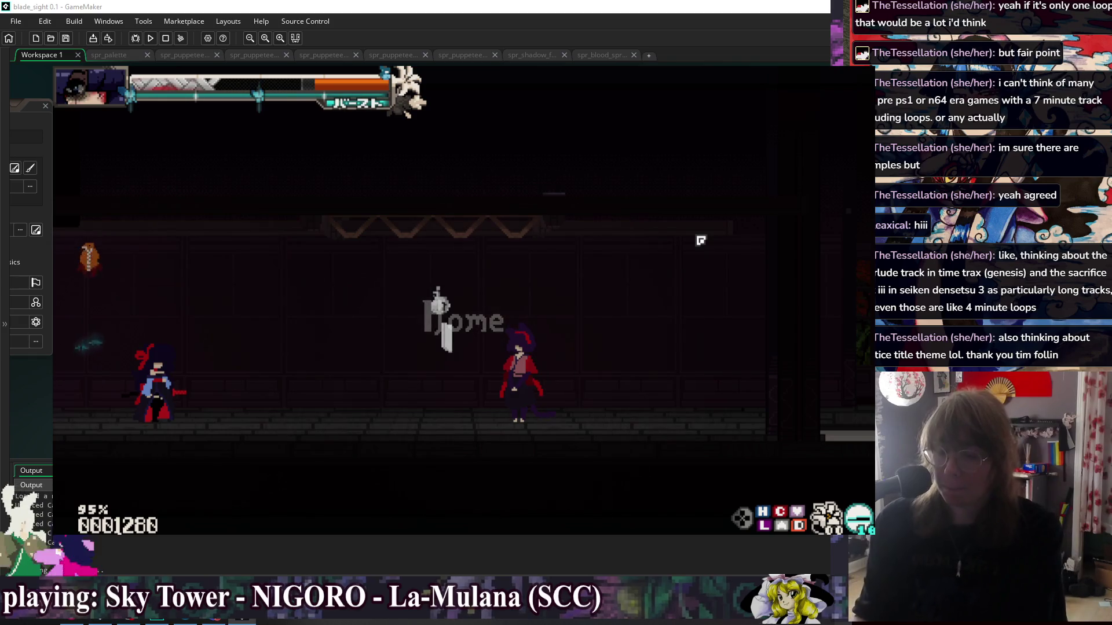
# - Start training mode at the prompt and combo the sandbag dummy with c, x, c attacks
pyautogui.press('Right')
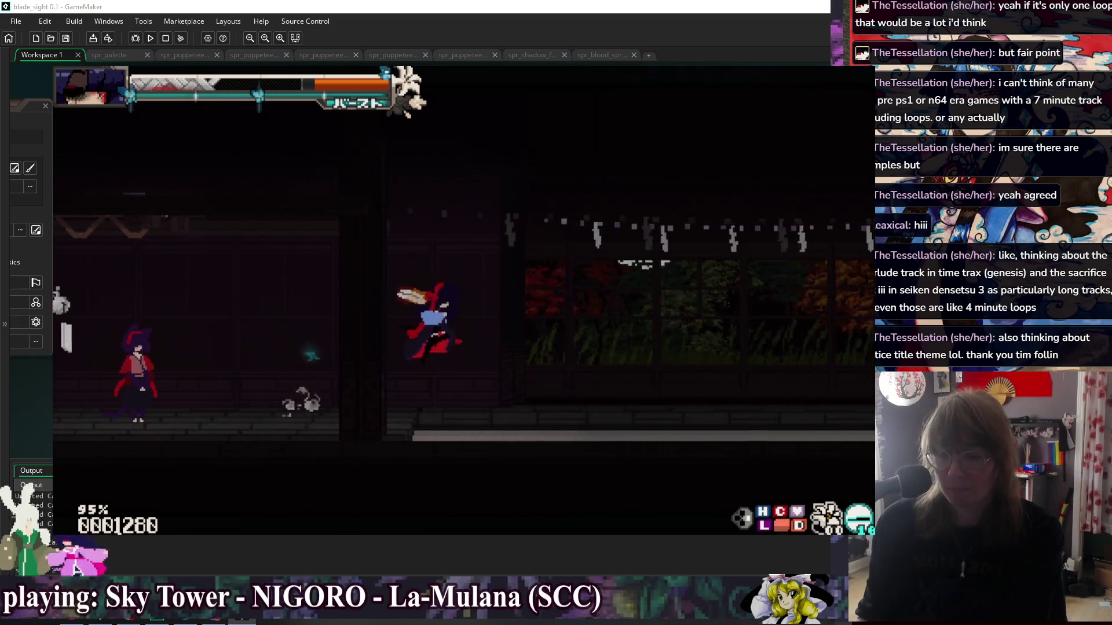
pyautogui.press('Up')
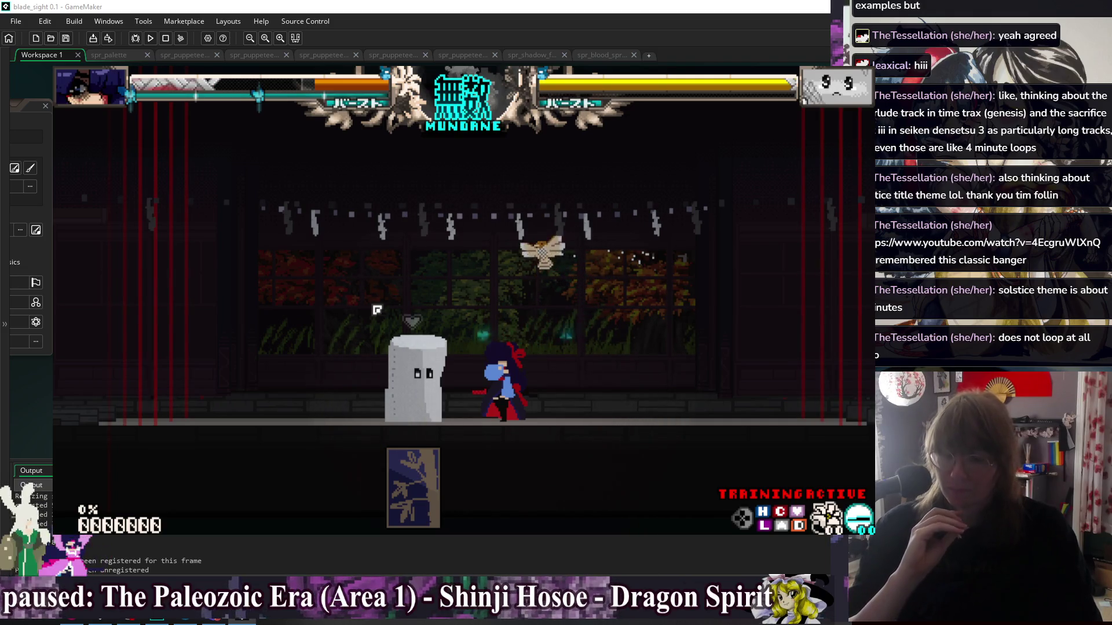
pyautogui.press('c')
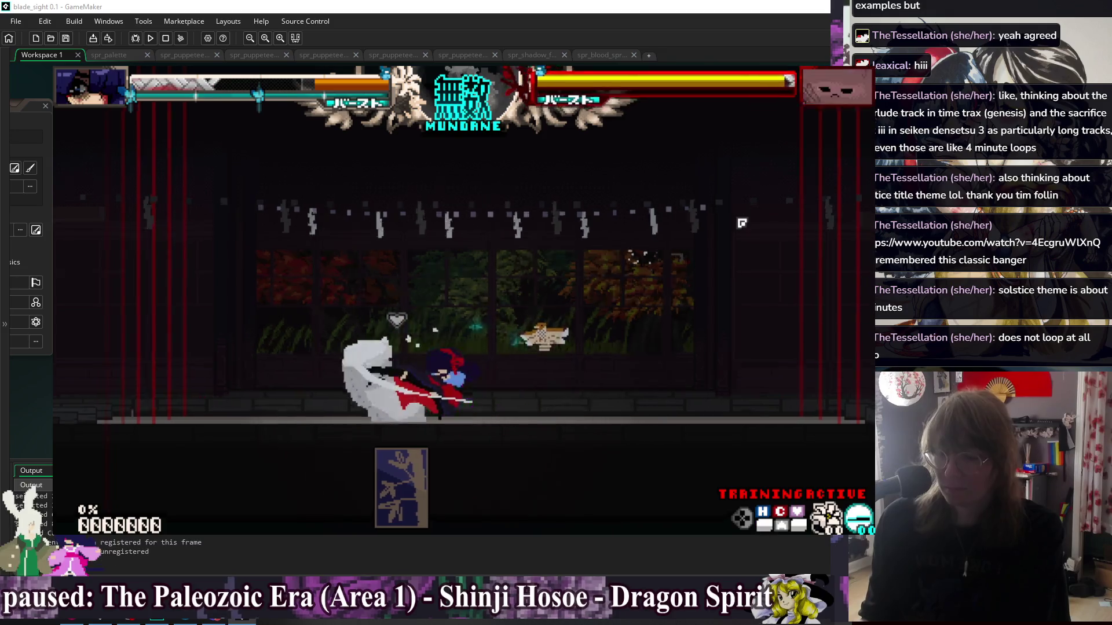
pyautogui.press('x')
pyautogui.press('c')
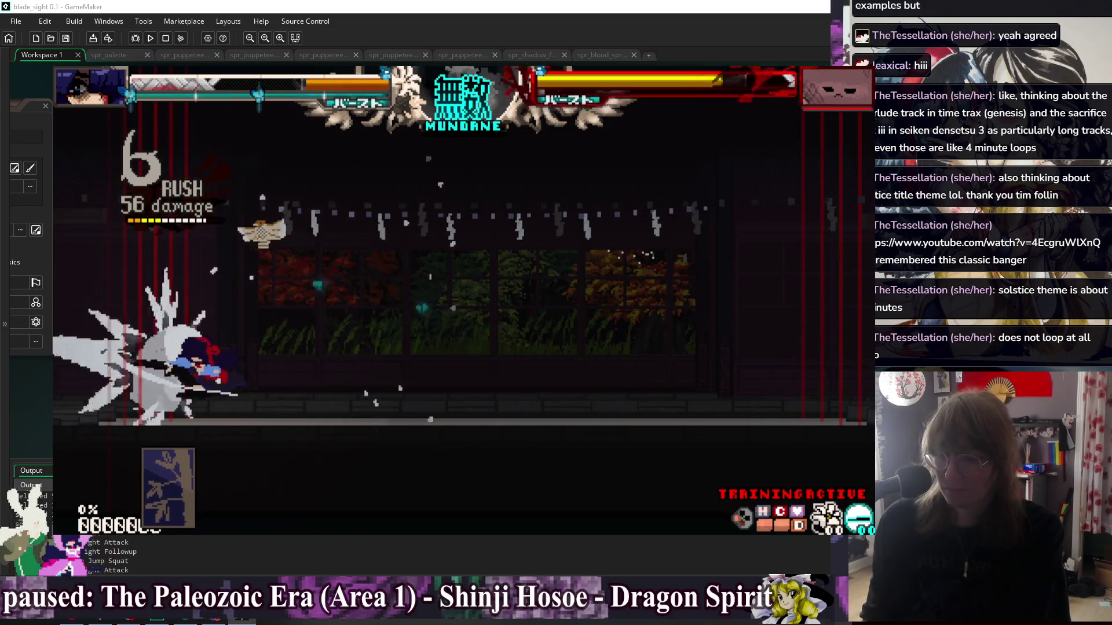
# - Pause the game and open the Training Characters settings
pyautogui.press('Escape')
pyautogui.press('Down')
pyautogui.press('Down')
pyautogui.press('Return')
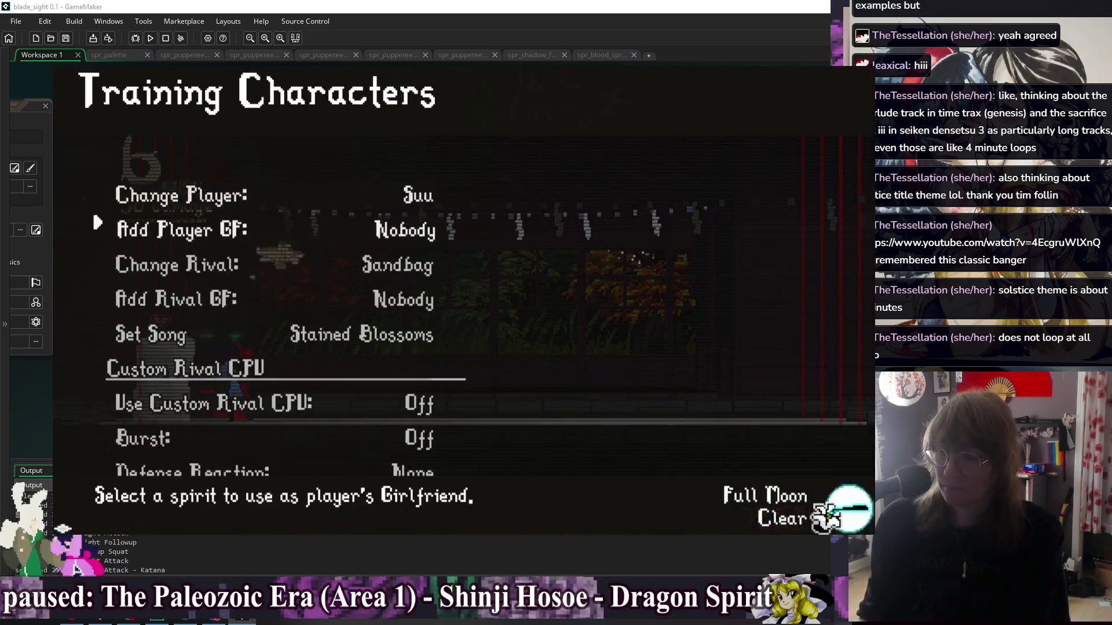
# - Browse the rival portrait grid, then choose Return To Game
pyautogui.press('Down')
pyautogui.press('Down')
pyautogui.press('Return')
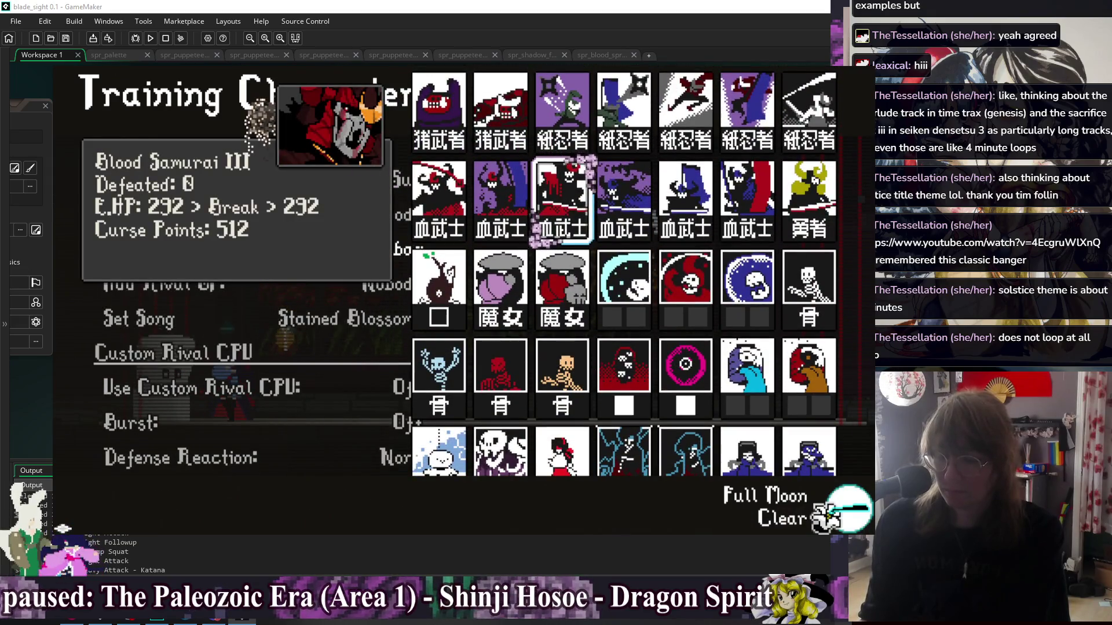
pyautogui.press('Escape')
pyautogui.press('Escape')
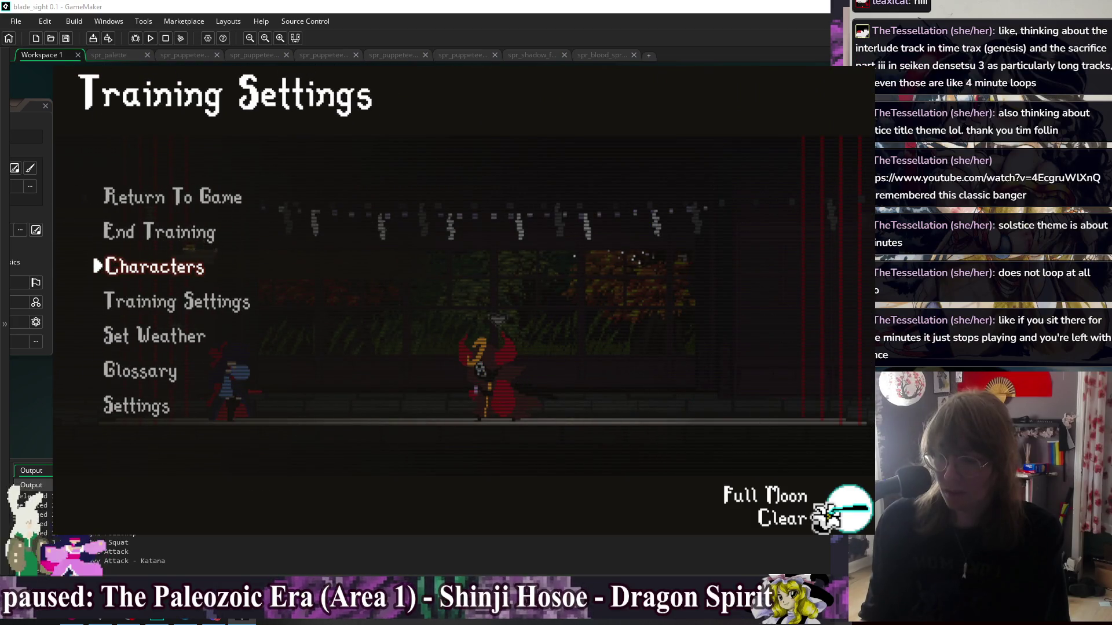
pyautogui.press('Up')
pyautogui.press('Up')
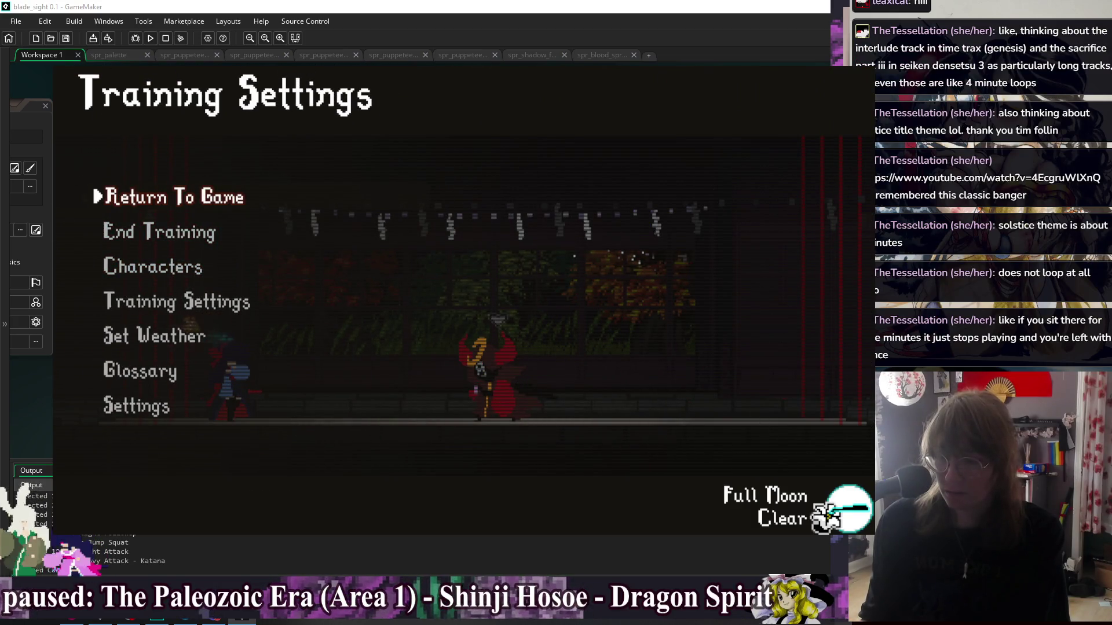
pyautogui.press('Return')
# - Warp to the rm_camp room with Go To Room in the F1 debug menu
pyautogui.press('F1')
pyautogui.press('Down')
pyautogui.press('Down')
pyautogui.press('Down')
pyautogui.press('Down')
pyautogui.press('Down')
pyautogui.press('Down')
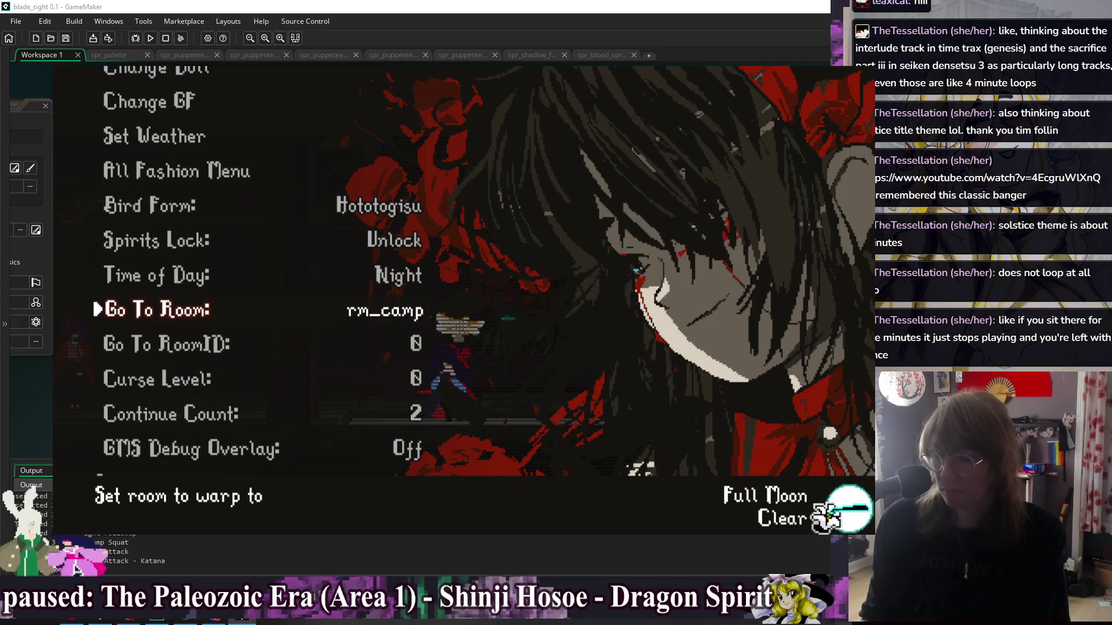
pyautogui.press('Return')
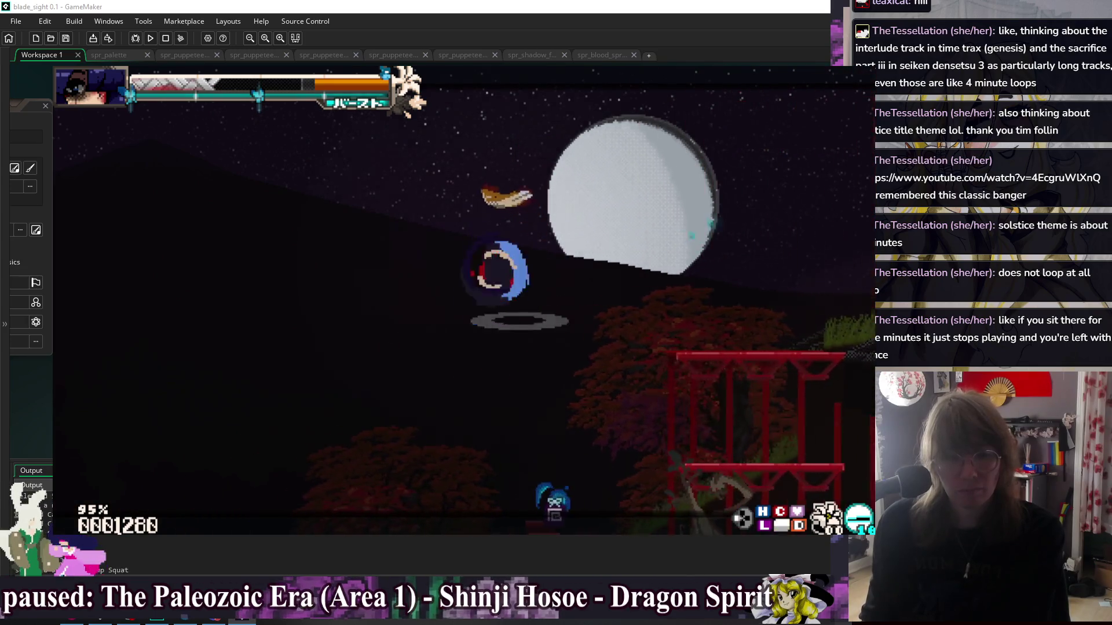
# - Jump onto the shrine roof, drop off to the left, and jump up onto a tree branch
pyautogui.press('z')
pyautogui.press('z')
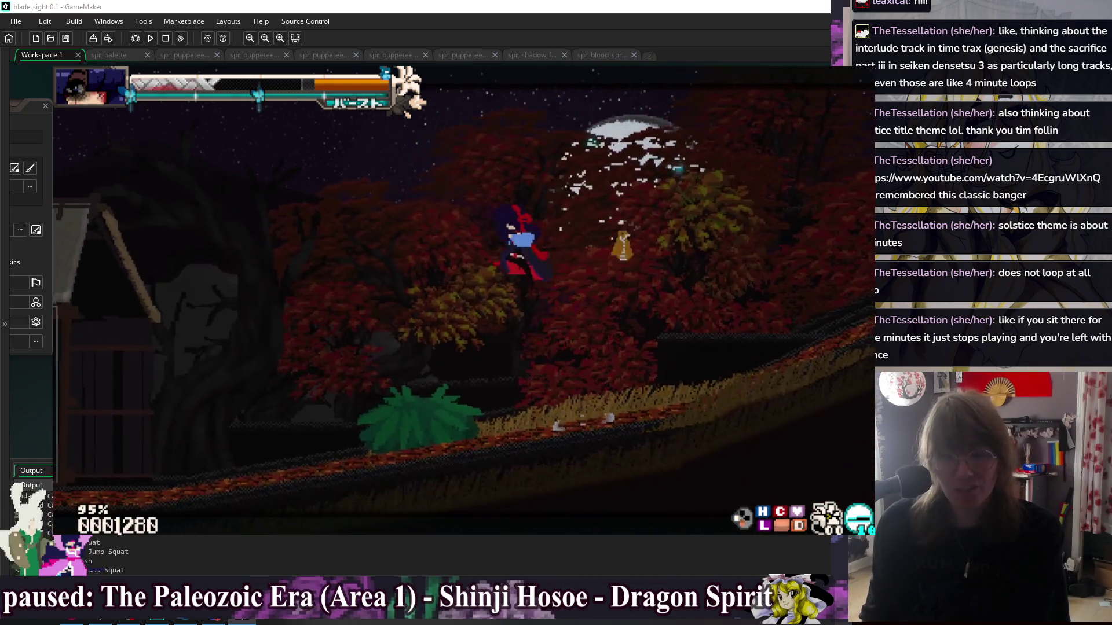
pyautogui.press('z')
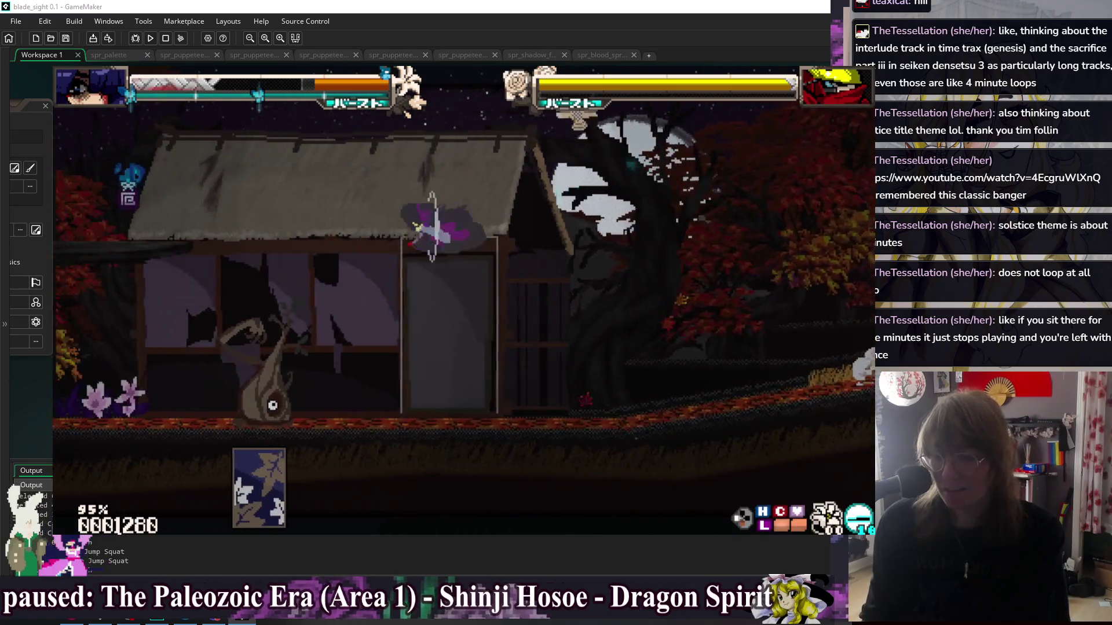
pyautogui.press('Left')
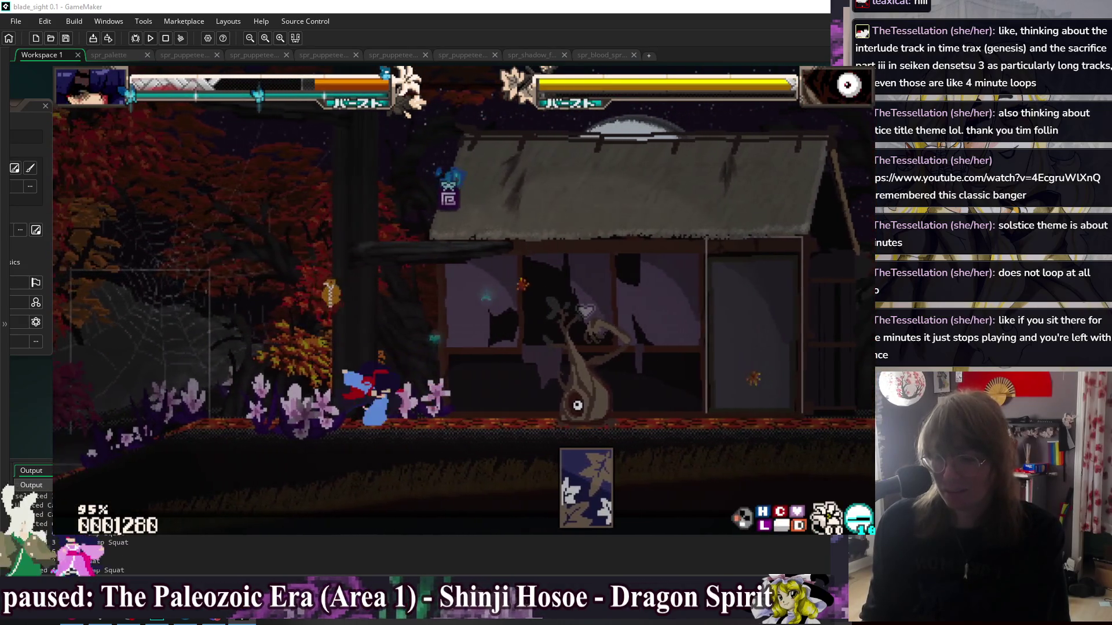
pyautogui.press('z')
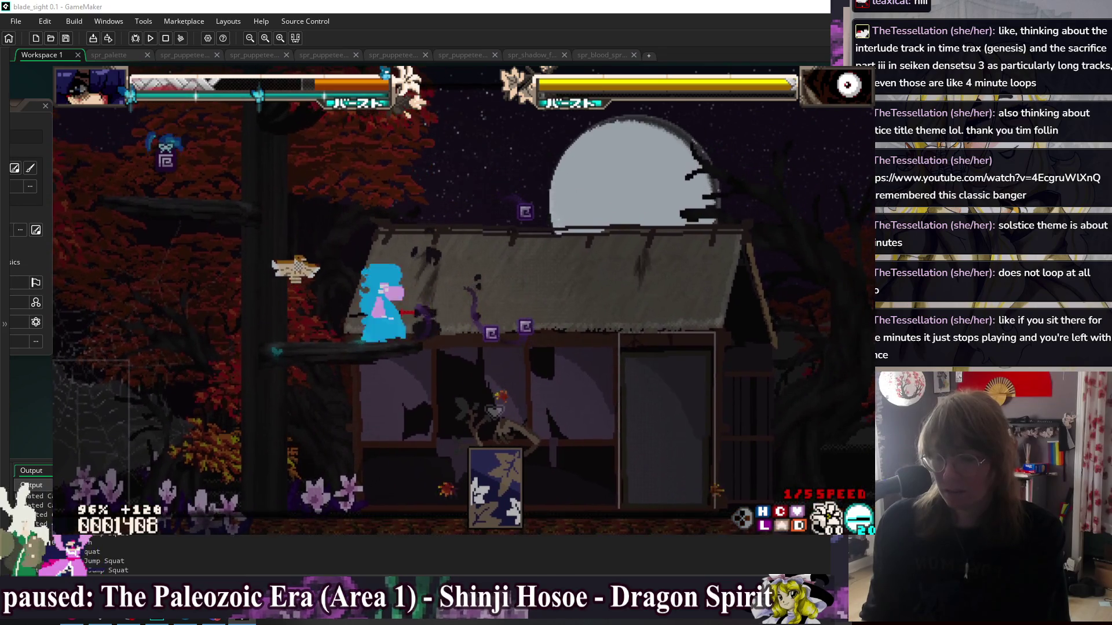
# - Slash on the branch, jump up to the highest branch, then close the game
pyautogui.press('x')
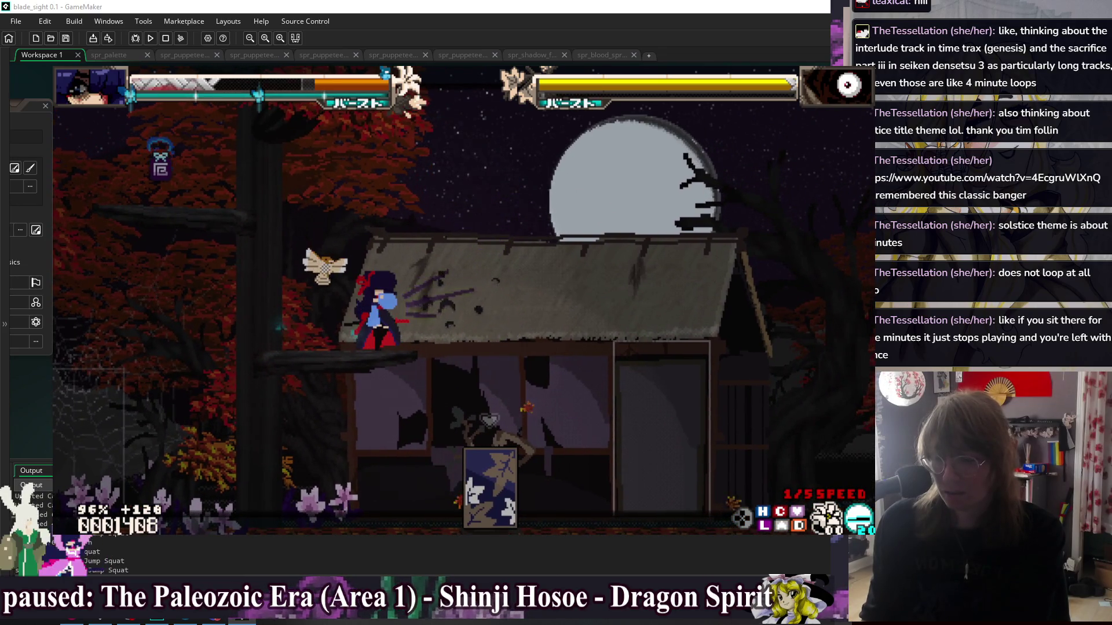
pyautogui.press('z')
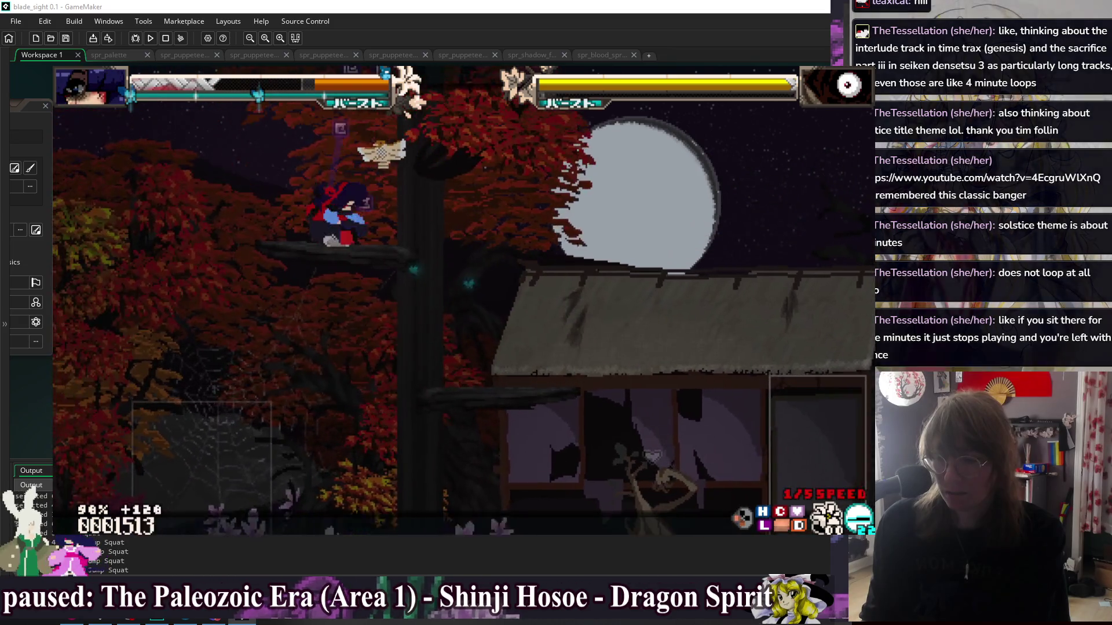
pyautogui.press('z')
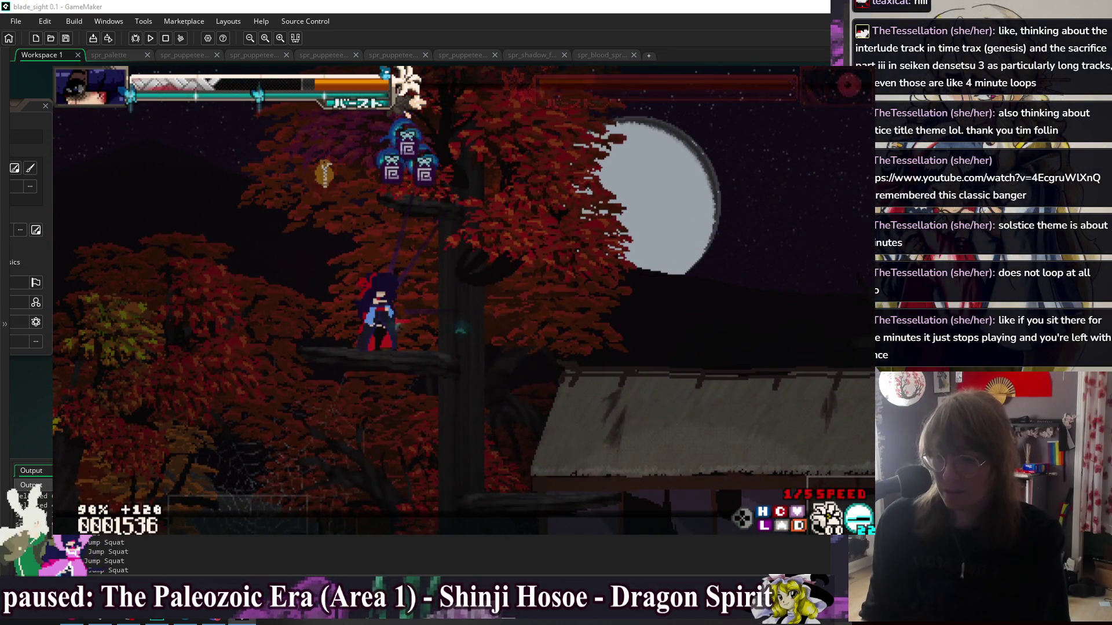
pyautogui.press('Escape')
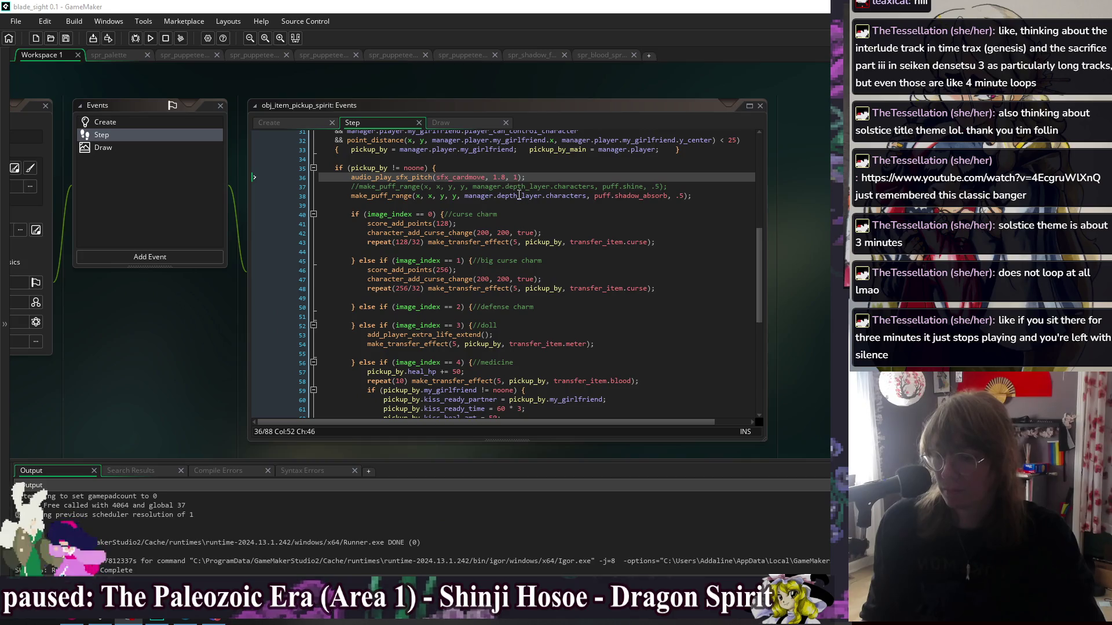
# - Replace shadow_absorb on line 38 with 'absorb' and scroll the autocomplete list of puff names
pyautogui.doubleClick(633, 197)
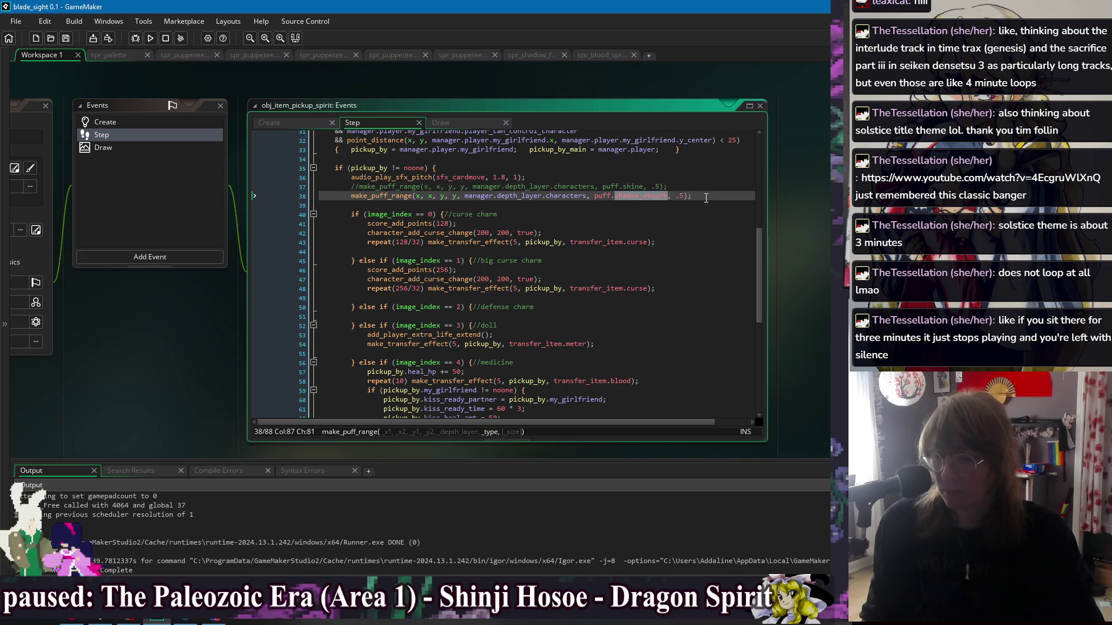
pyautogui.write('sh')
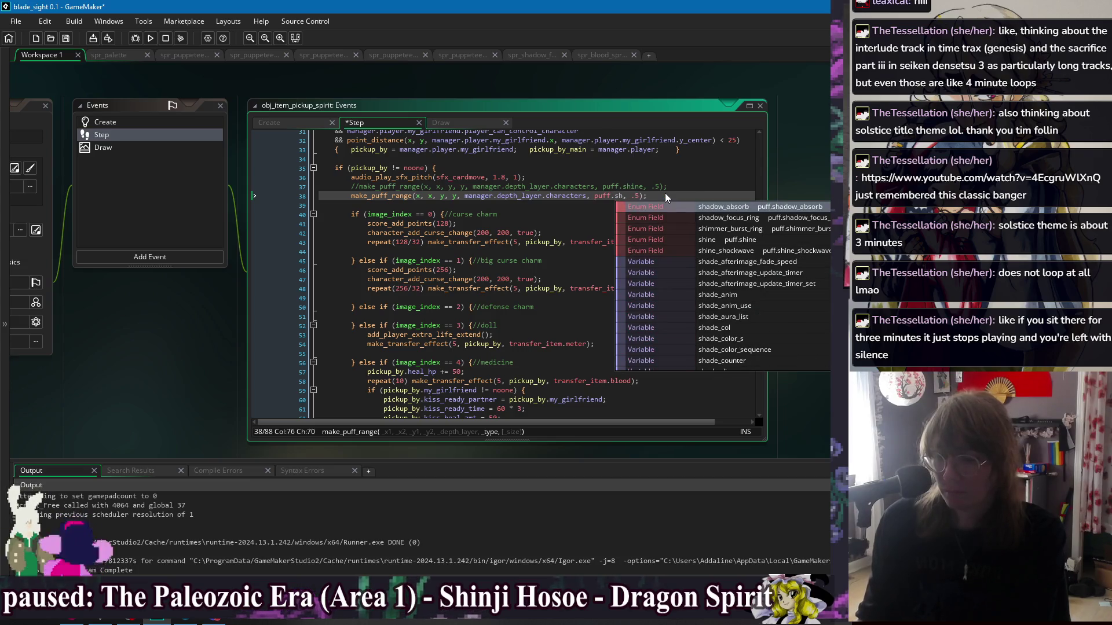
pyautogui.press('BackSpace')
pyautogui.press('BackSpace')
pyautogui.write('absorb')
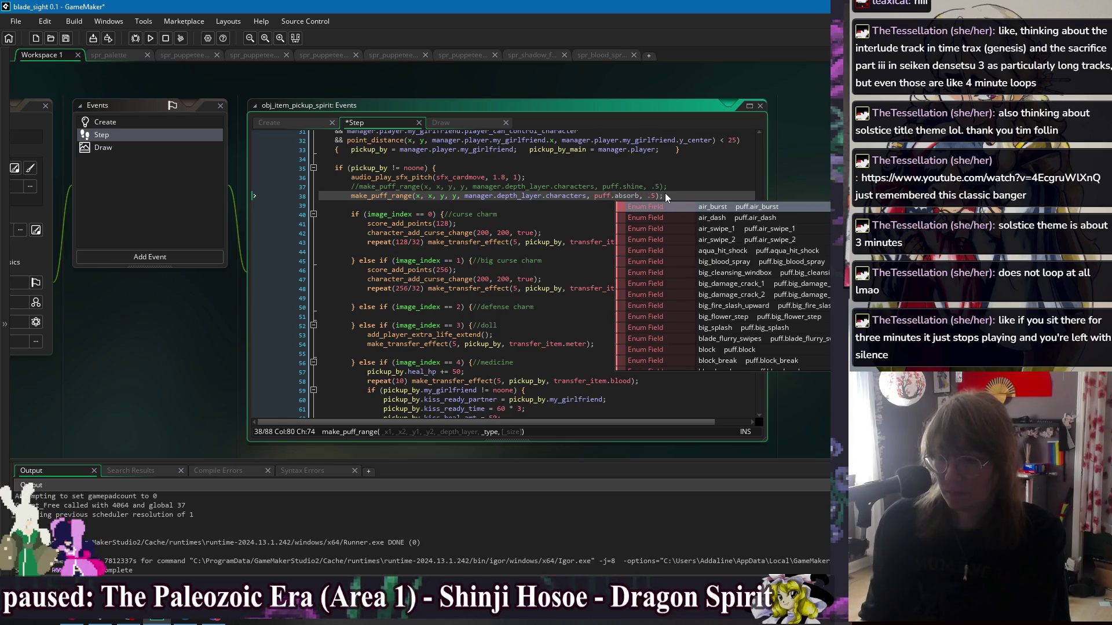
pyautogui.scroll(-10, 811, 293)
pyautogui.scroll(-10, 817, 293)
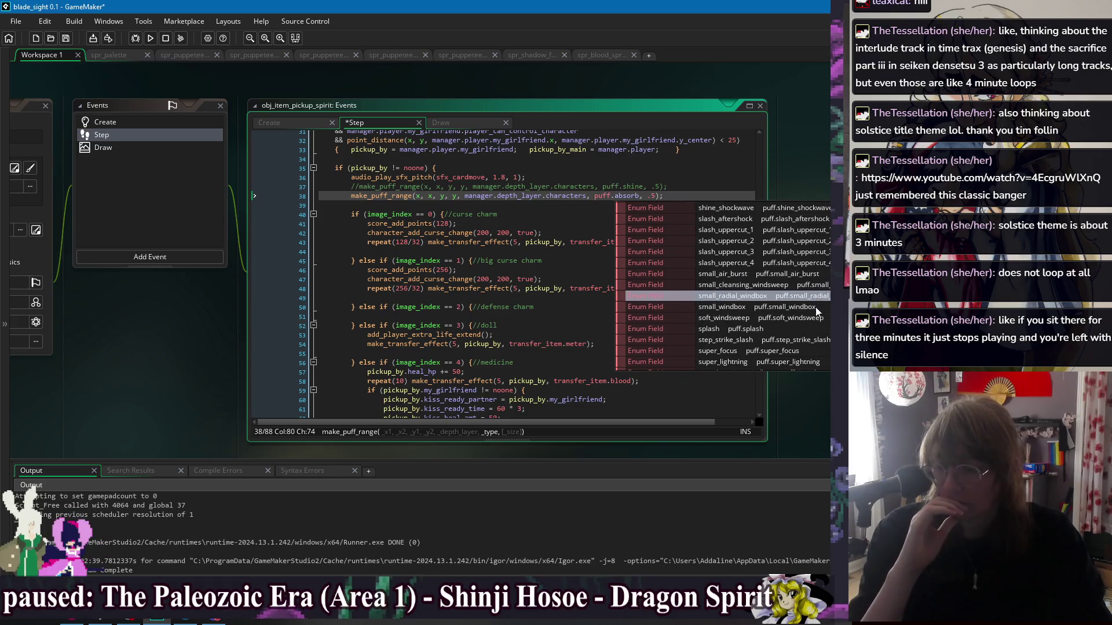
pyautogui.scroll(-4, 825, 320)
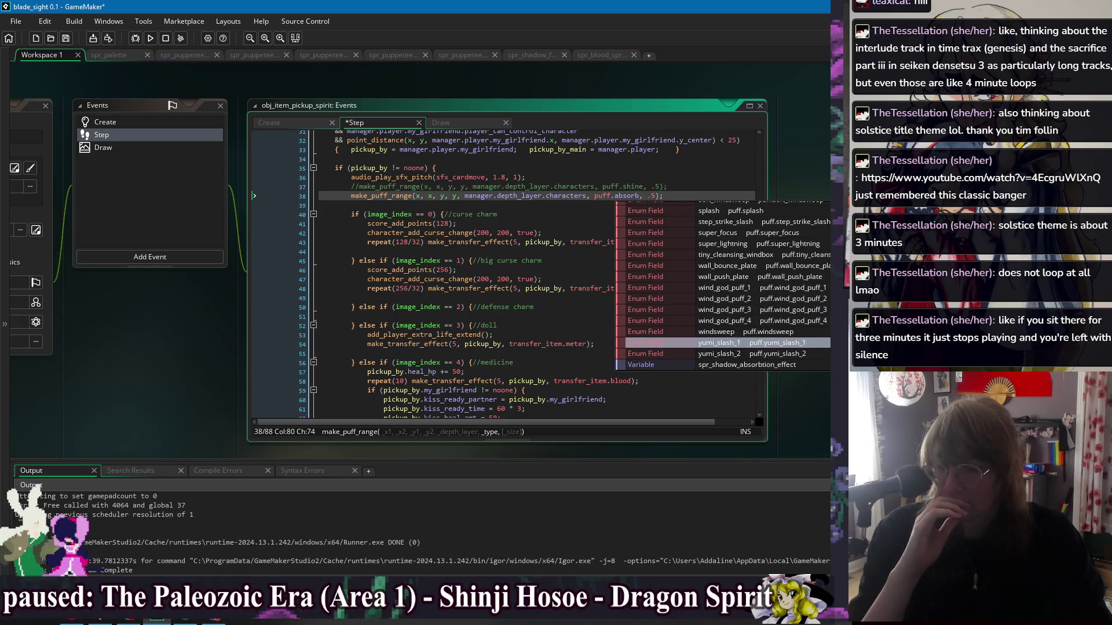
pyautogui.scroll(4, 822, 337)
pyautogui.scroll(10, 822, 341)
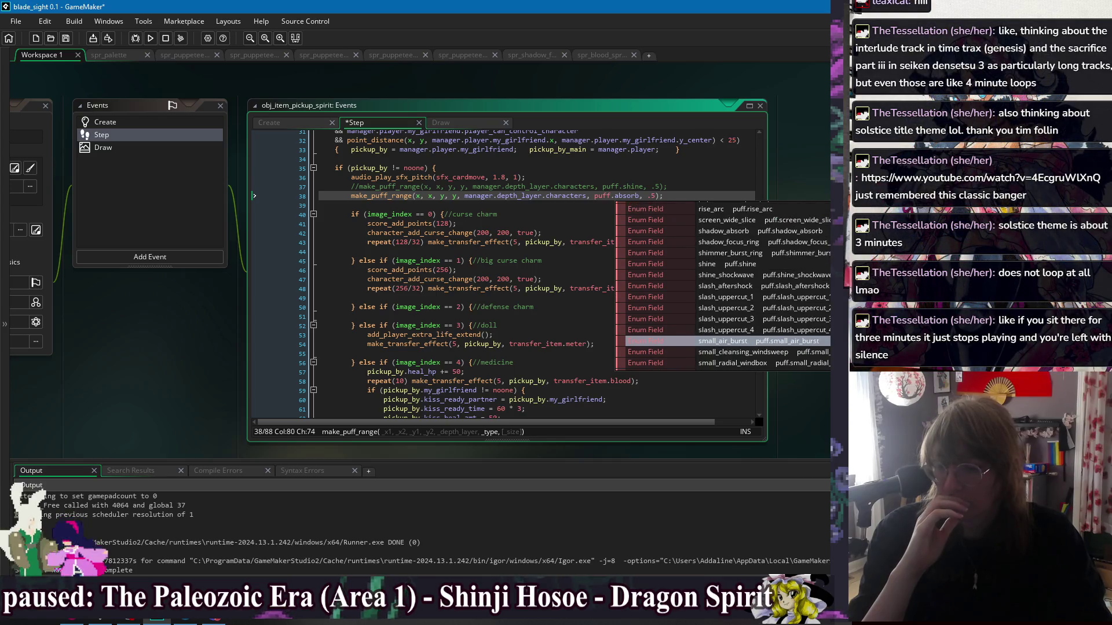
pyautogui.scroll(7, 822, 342)
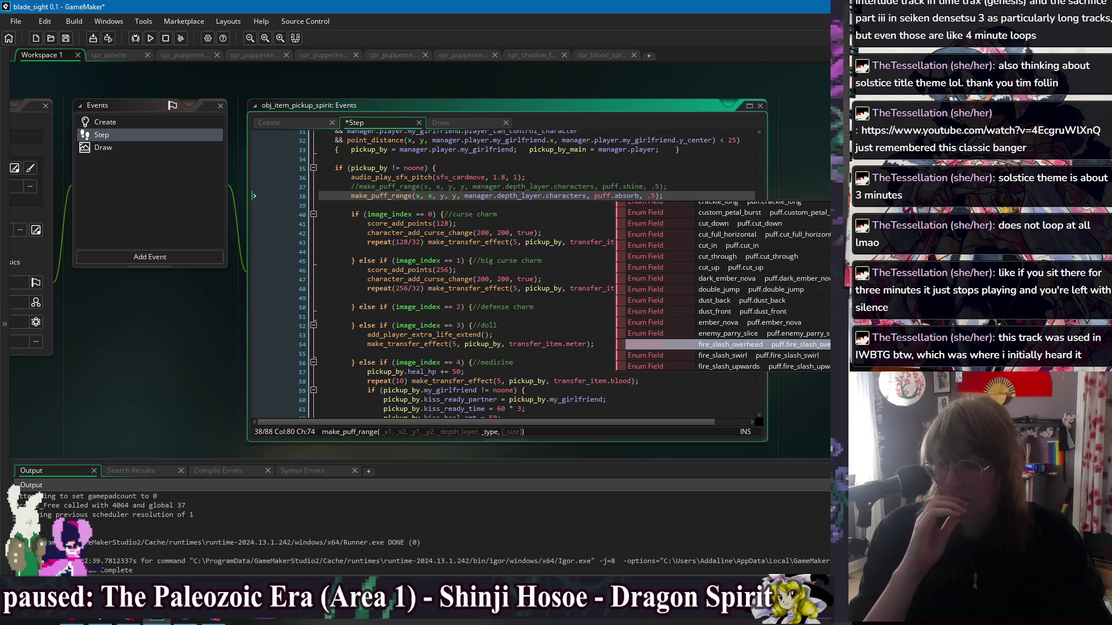
# - Check the effect names in obj_fx_puff's code, then return to obj_item_pickup_spirit's Step code
pyautogui.rightClick(568, 95)
pyautogui.moveTo(596, 107)
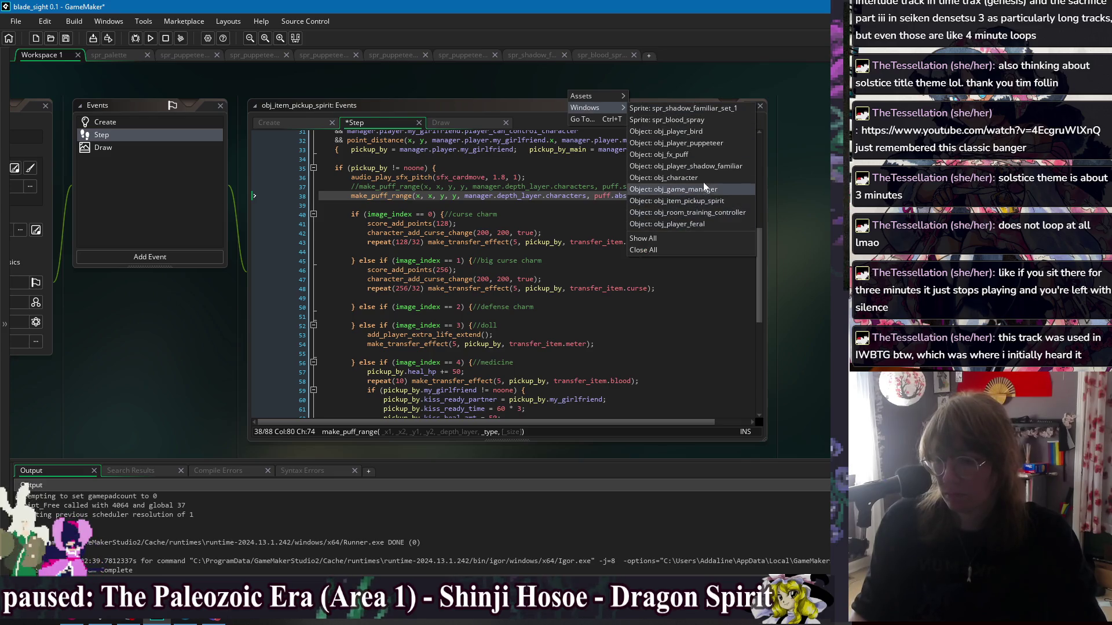
pyautogui.click(702, 155)
pyautogui.scroll(-2, 525, 380)
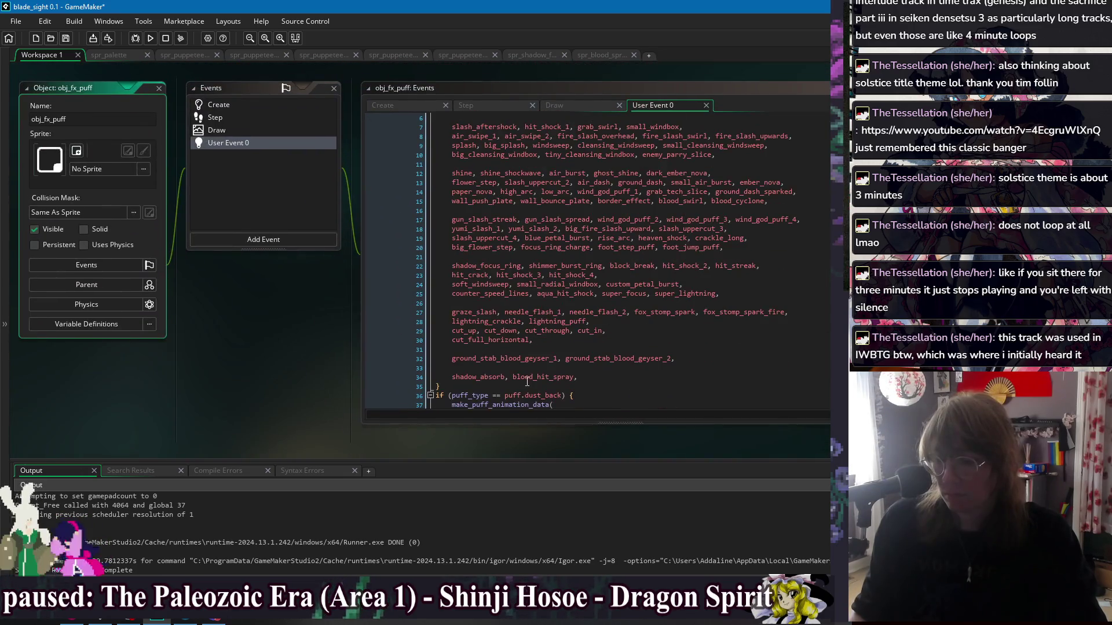
pyautogui.rightClick(285, 335)
pyautogui.moveTo(314, 350)
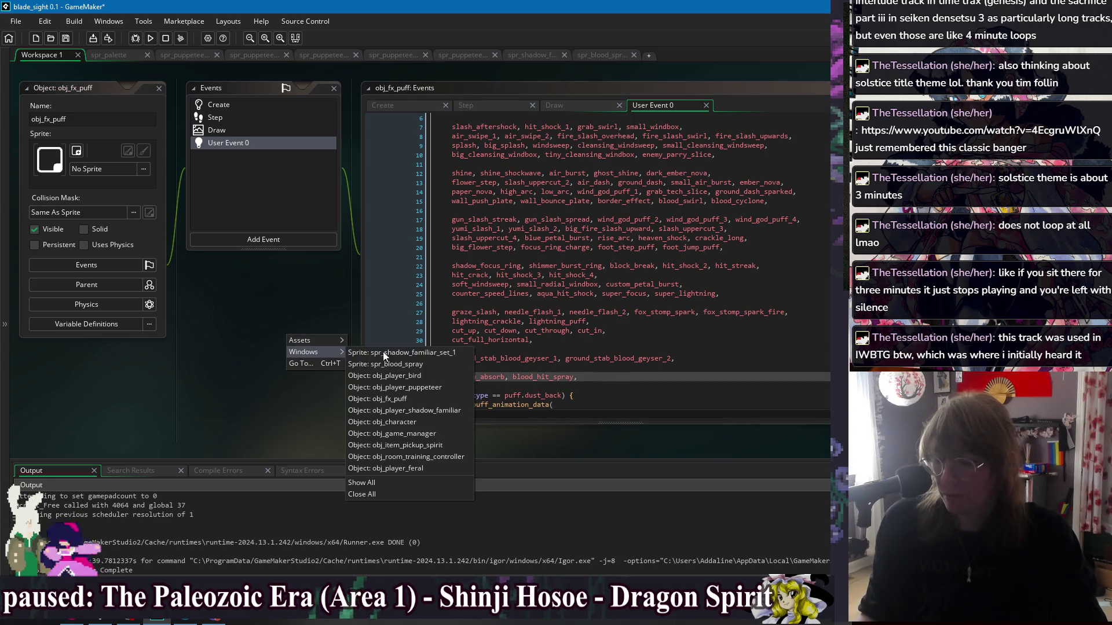
pyautogui.click(433, 444)
# - Set line 38's puff back to shadow_absorb, remove the .5 size argument, and run the game
pyautogui.click(740, 179)
pyautogui.doubleClick(740, 179)
pyautogui.write('shadow_absorb')
pyautogui.press('Down')
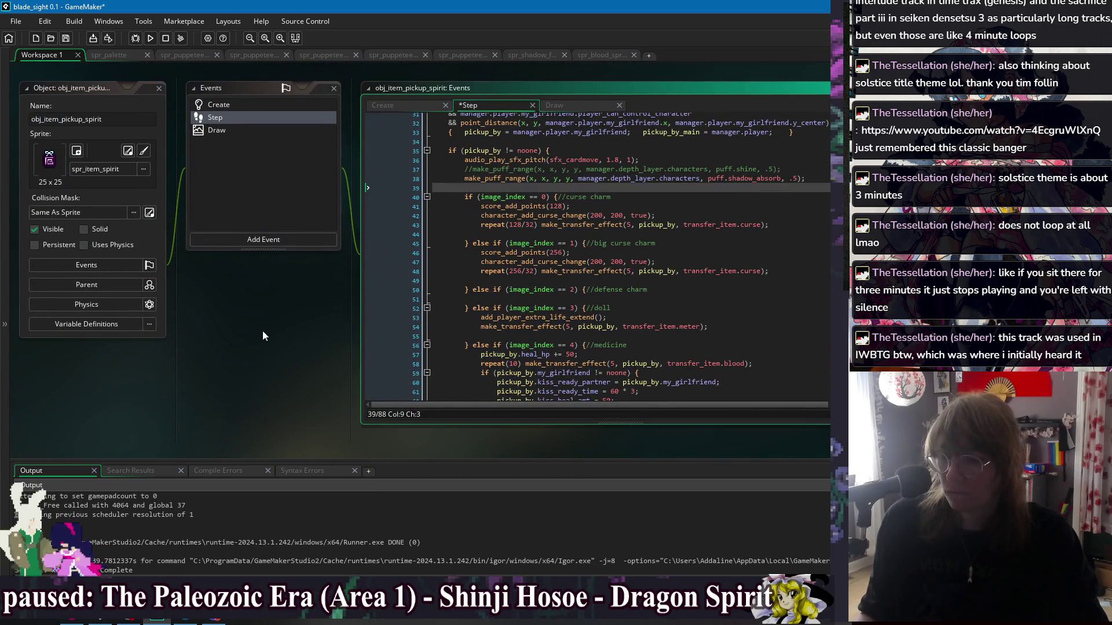
pyautogui.click(716, 196)
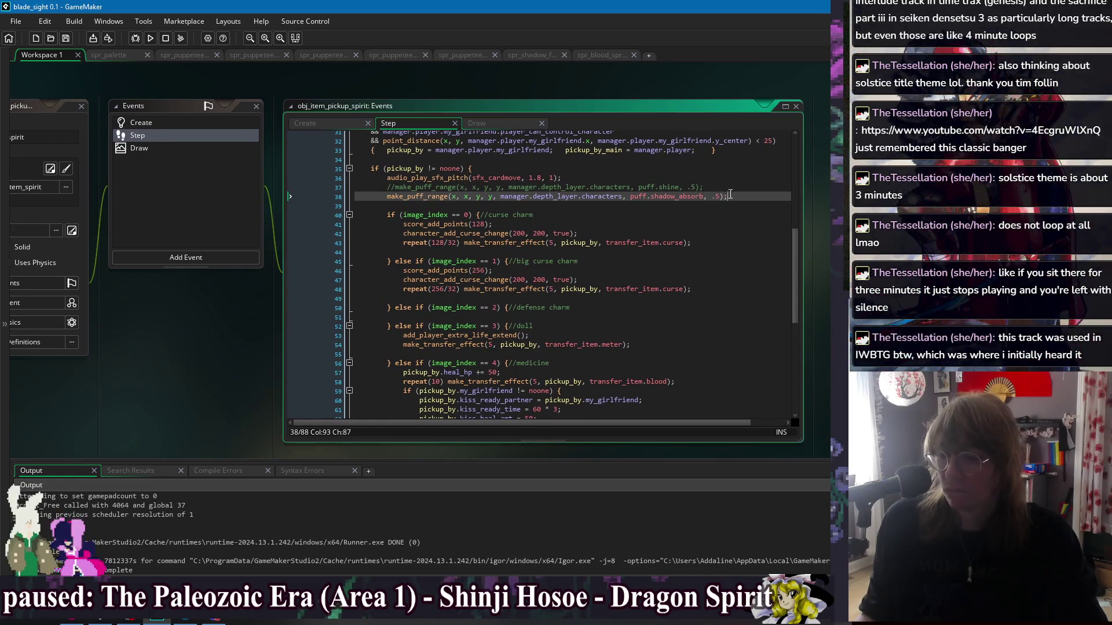
pyautogui.moveTo(720, 197); pyautogui.dragTo(707, 201)
pyautogui.press('End')
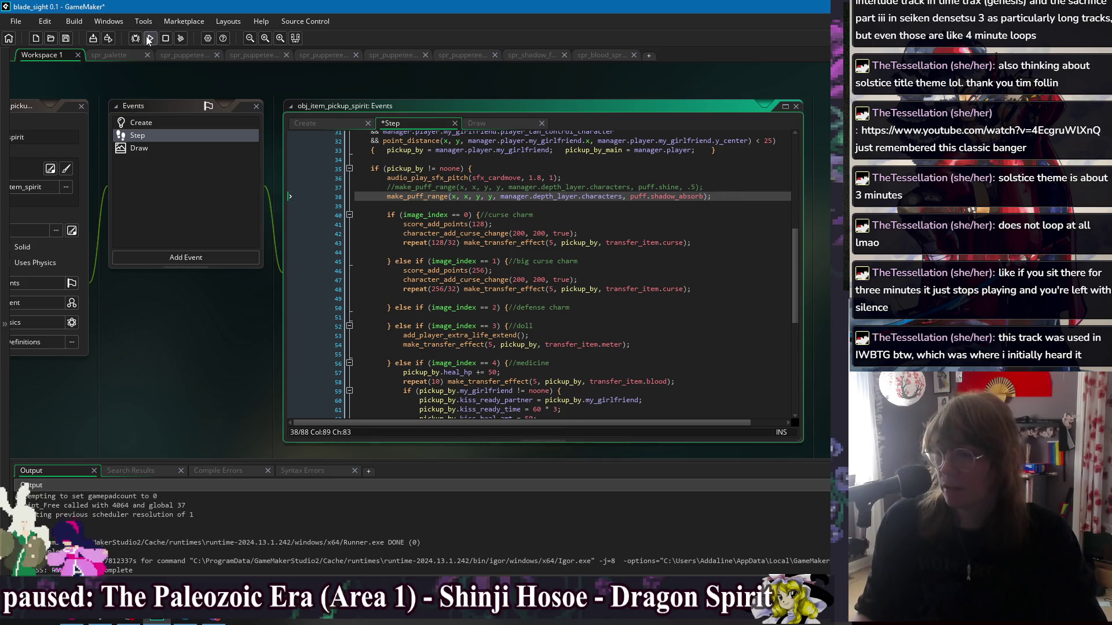
pyautogui.click(150, 39)
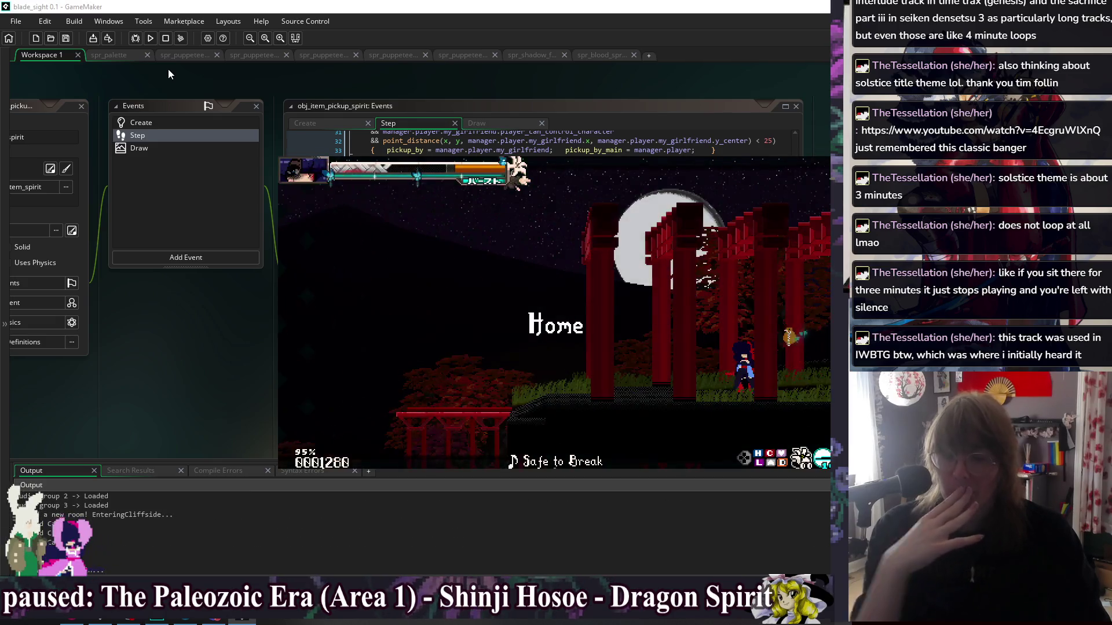
# - Play from the torii past the house up to the upper tree branch, then close the game
pyautogui.press('Left')
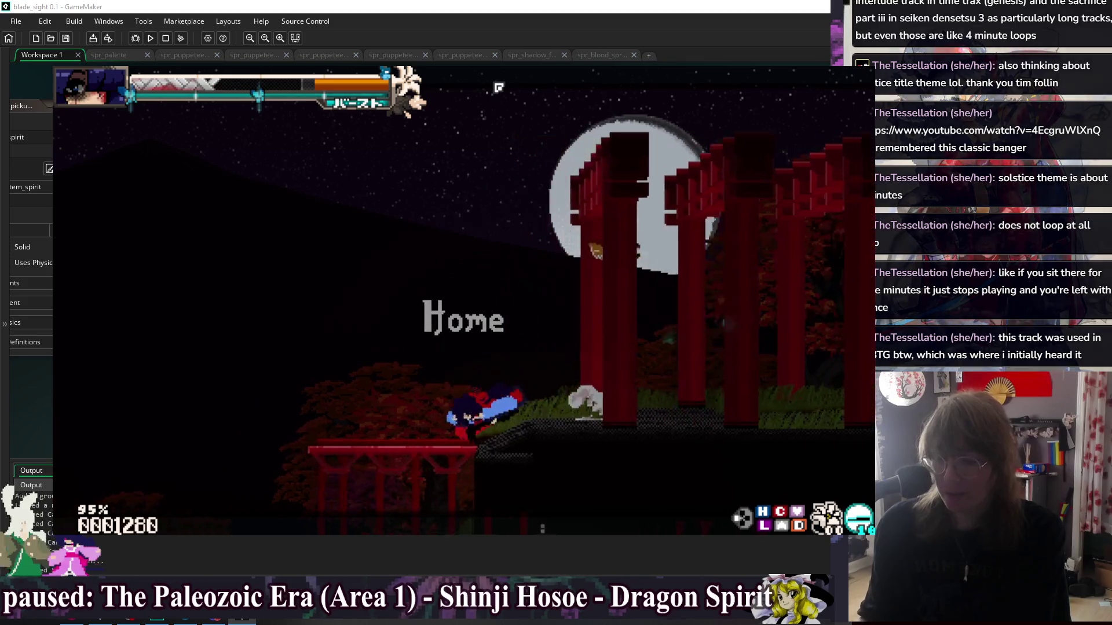
pyautogui.press('Left')
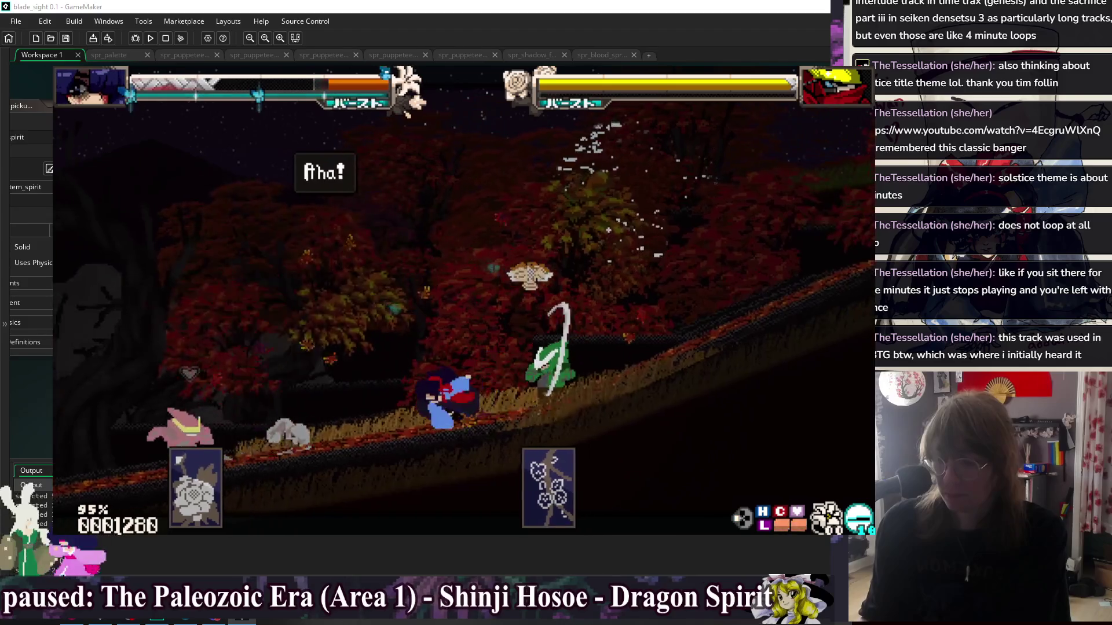
pyautogui.press('Up')
pyautogui.press('Left')
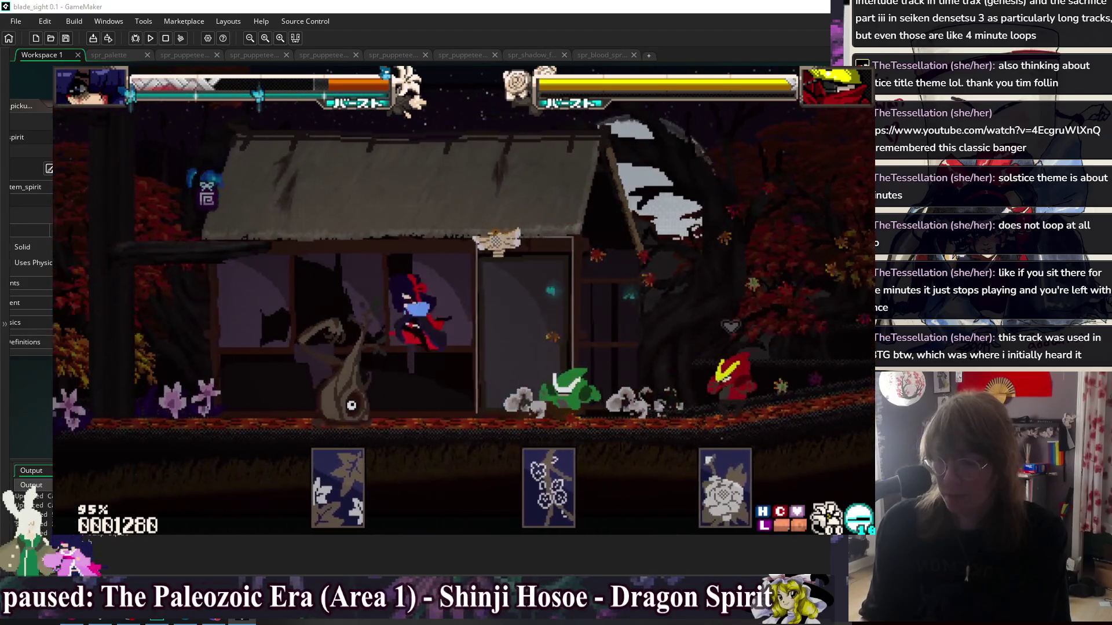
pyautogui.press('Left')
pyautogui.press('Up')
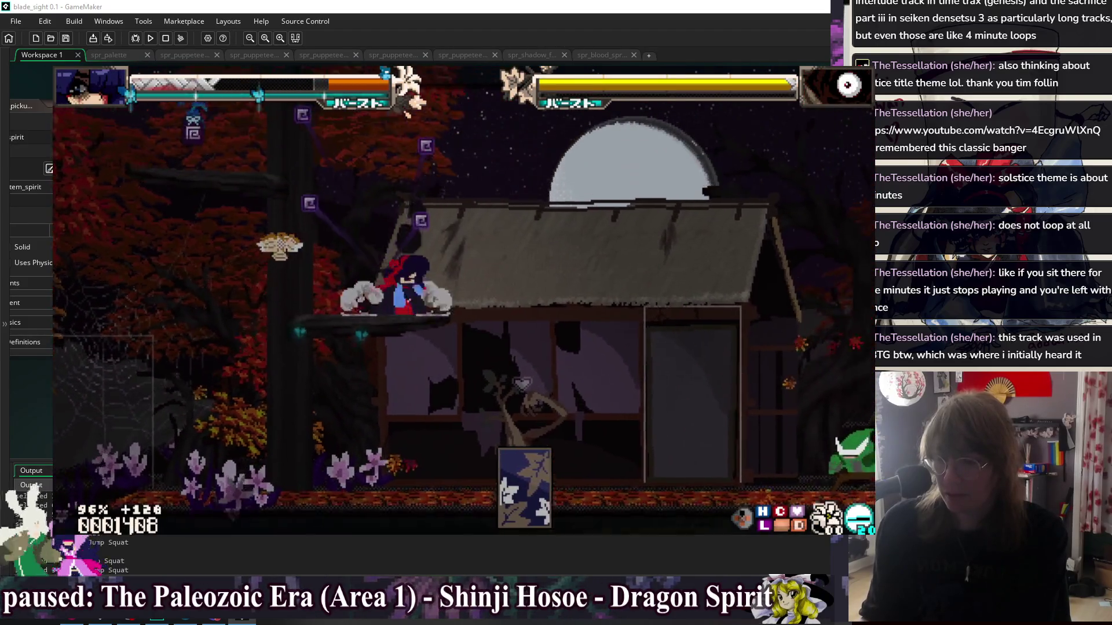
pyautogui.press('Up')
pyautogui.press('Left')
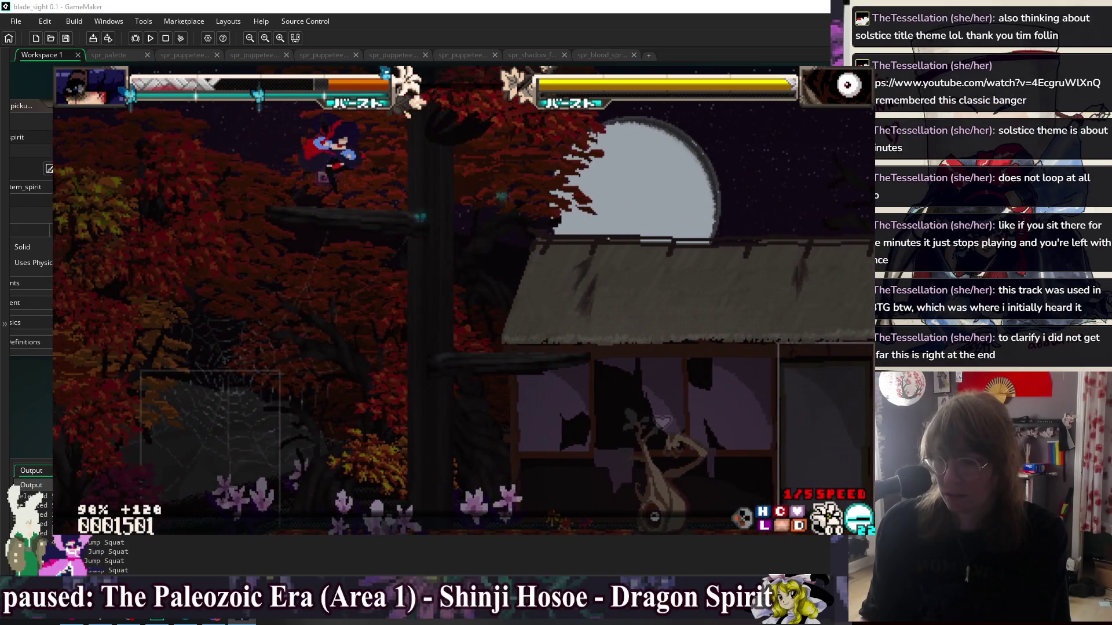
pyautogui.press('Left')
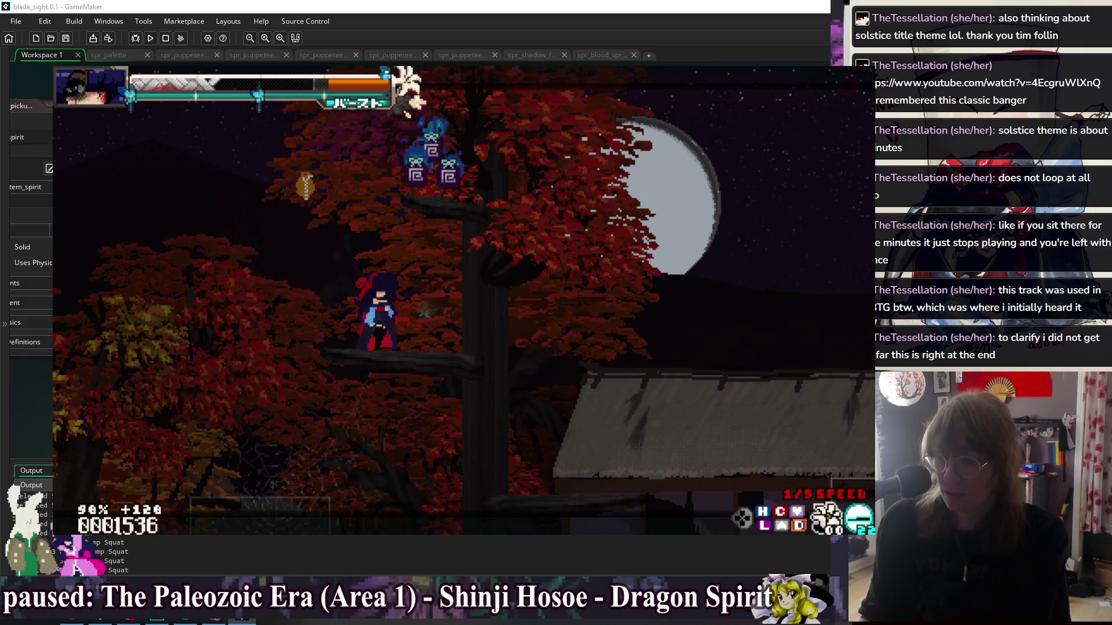
pyautogui.press('Escape')
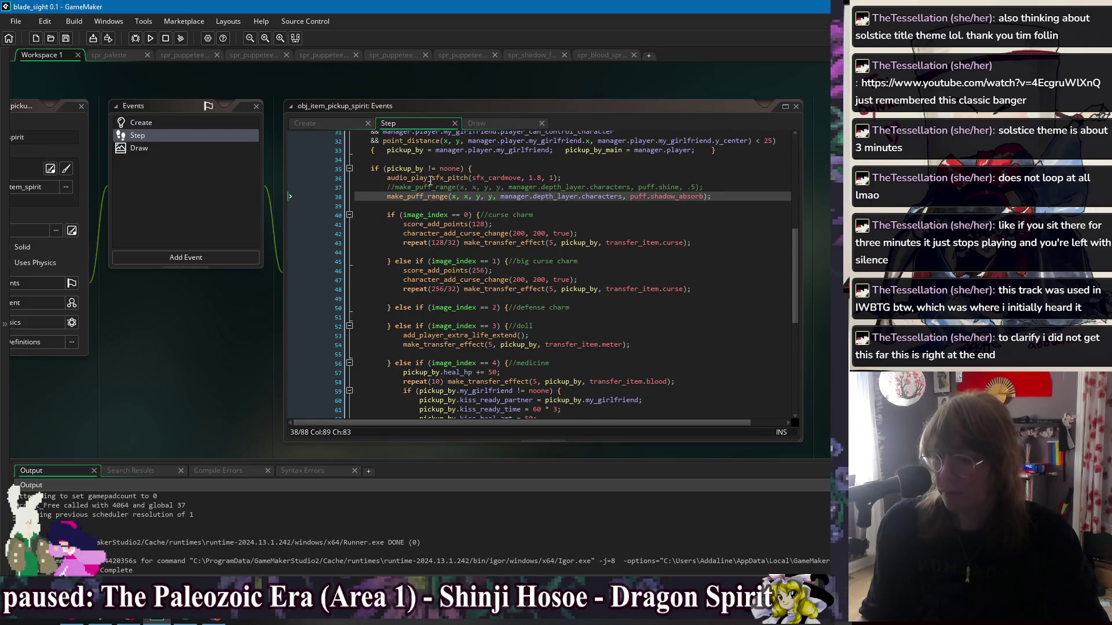
# - Back in the Step code, review and select the two make_puff_range lines on lines 37–38
pyautogui.click(455, 215)
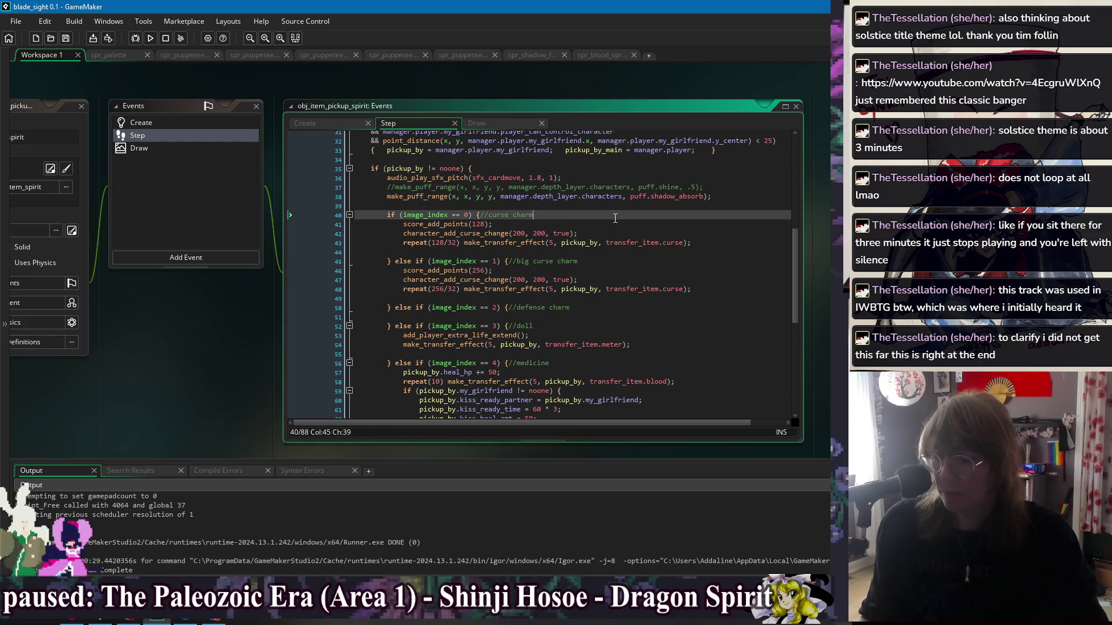
pyautogui.click(723, 197)
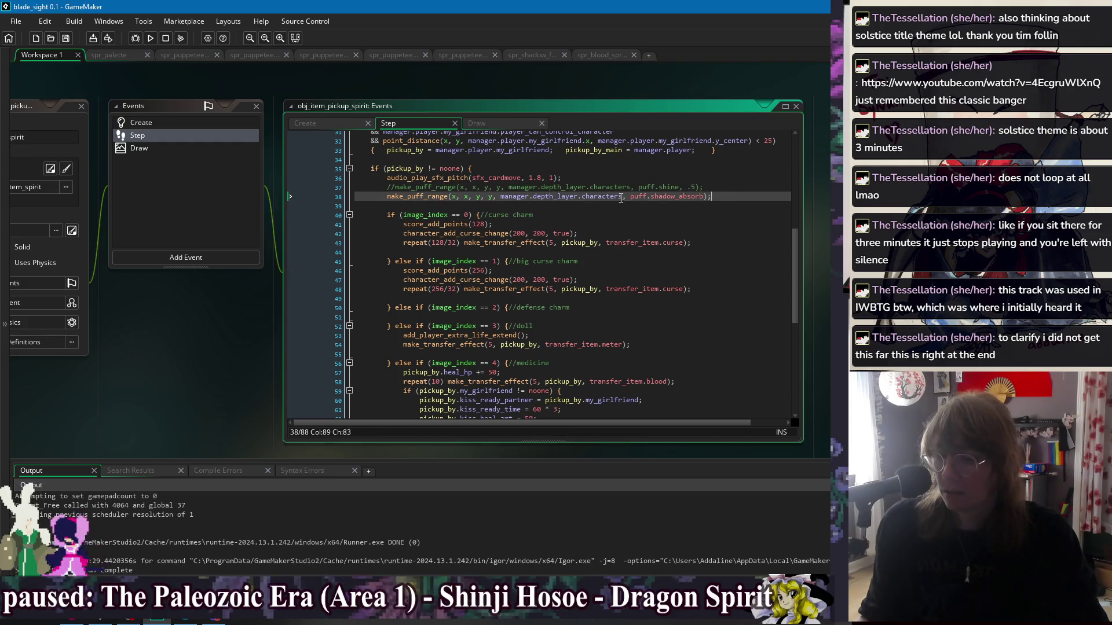
pyautogui.click(451, 197)
pyautogui.click(719, 200)
pyautogui.scroll(-7, 717, 214)
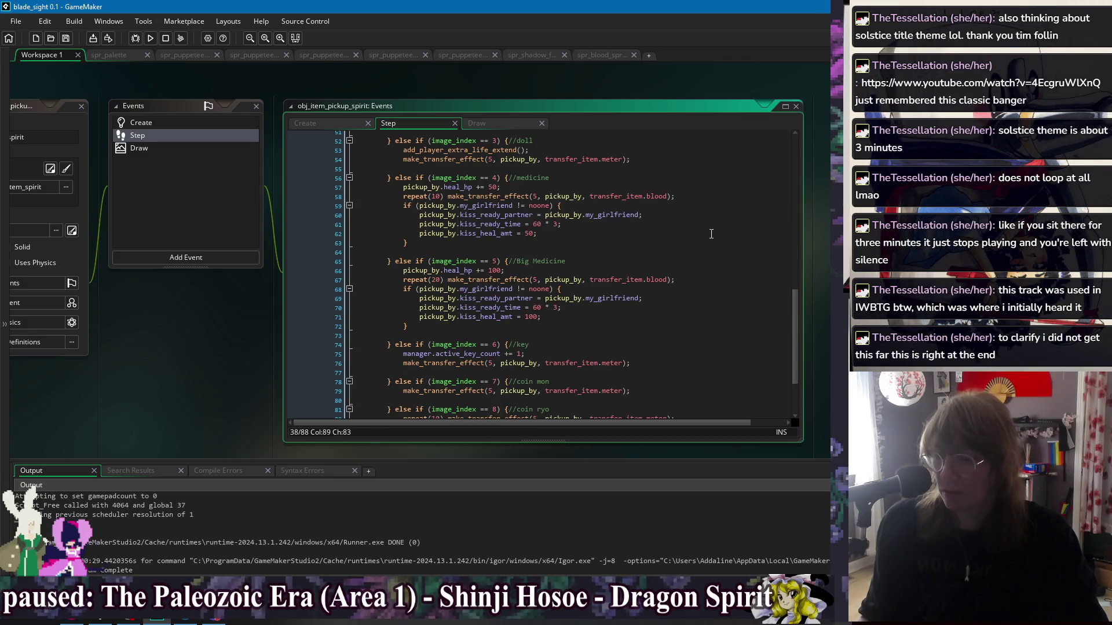
pyautogui.scroll(9, 699, 257)
pyautogui.click(418, 239)
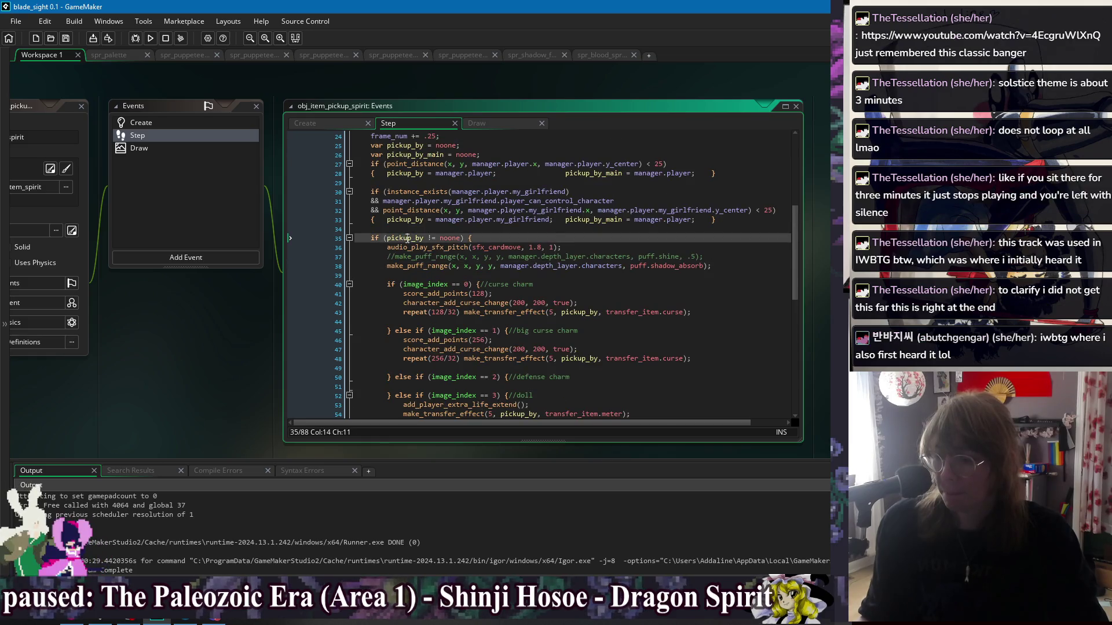
pyautogui.press('Down')
pyautogui.press('Down')
pyautogui.press('Down')
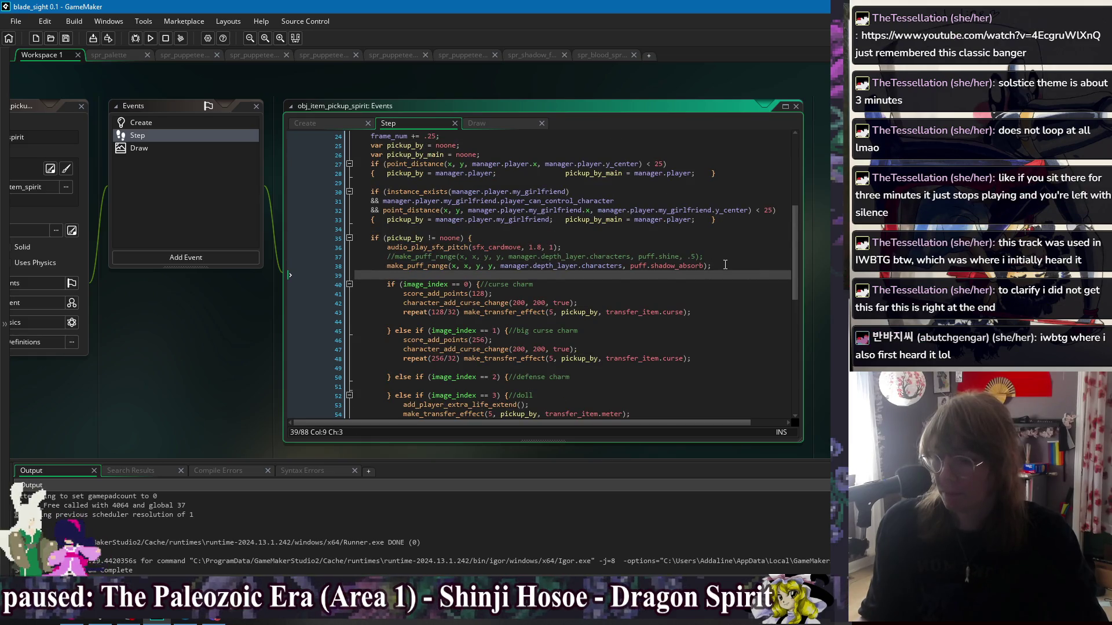
pyautogui.hotkey('shift', 'Up')
pyautogui.hotkey('shift', 'Up')
pyautogui.hotkey('shift', 'End')
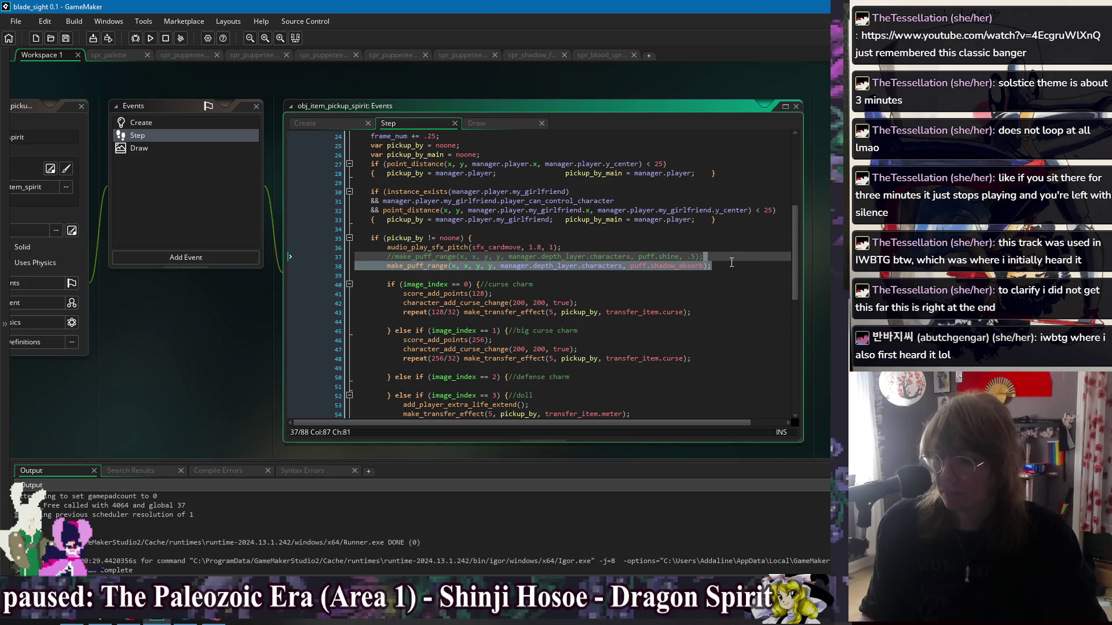
# - Uncomment the shine puff line, comment out the shadow_absorb line with //, and save
pyautogui.click(725, 267)
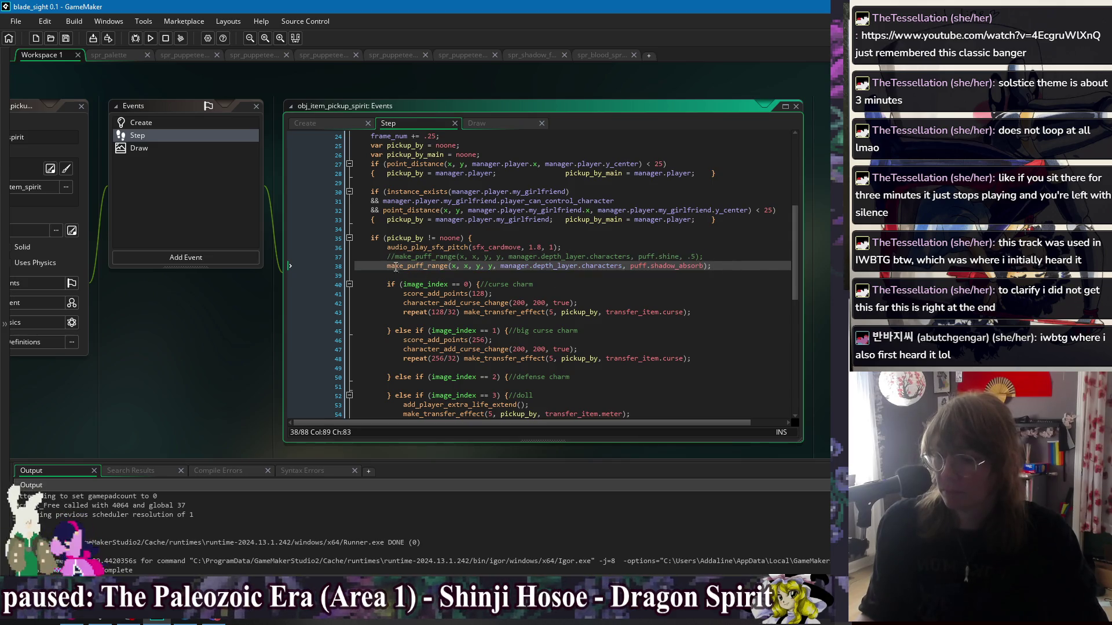
pyautogui.press('Up')
pyautogui.press('Home')
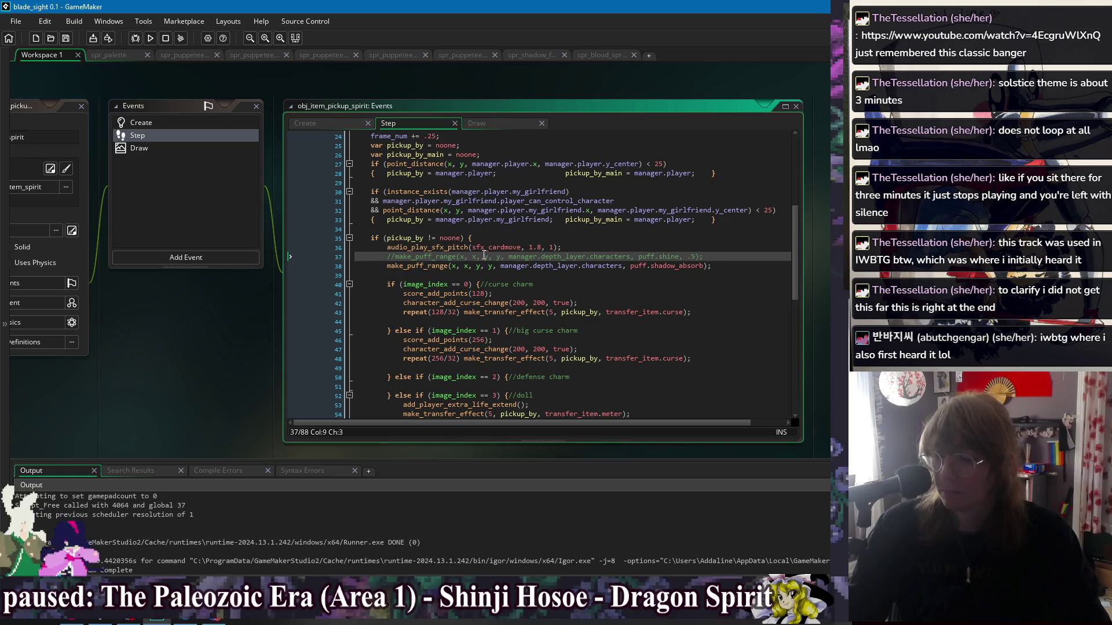
pyautogui.press('Delete')
pyautogui.press('Delete')
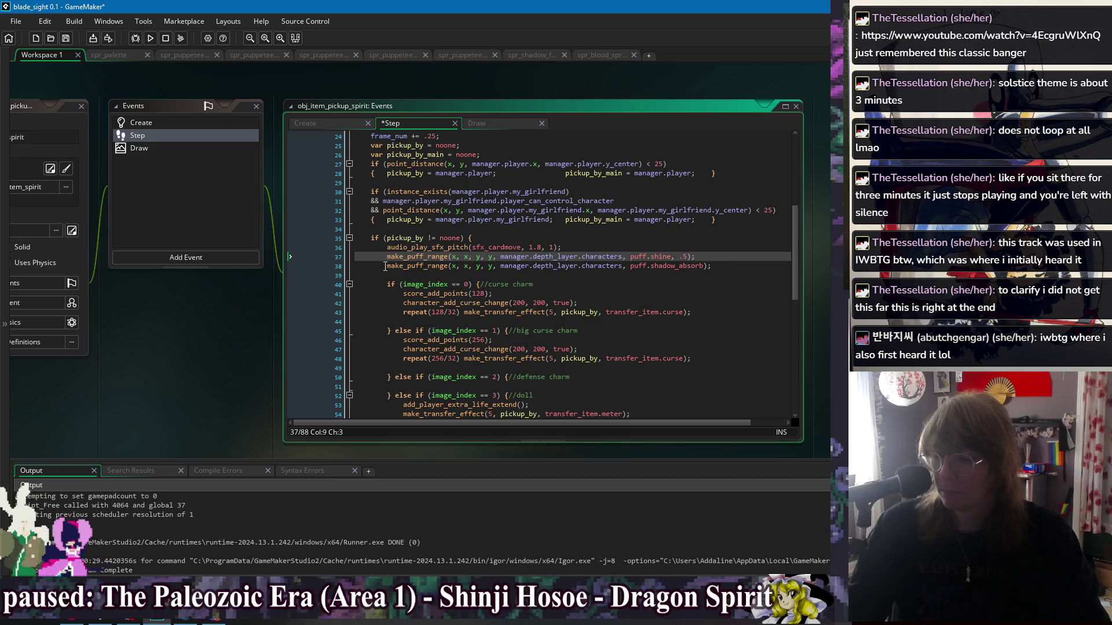
pyautogui.press('Down')
pyautogui.write('//')
pyautogui.click(743, 259)
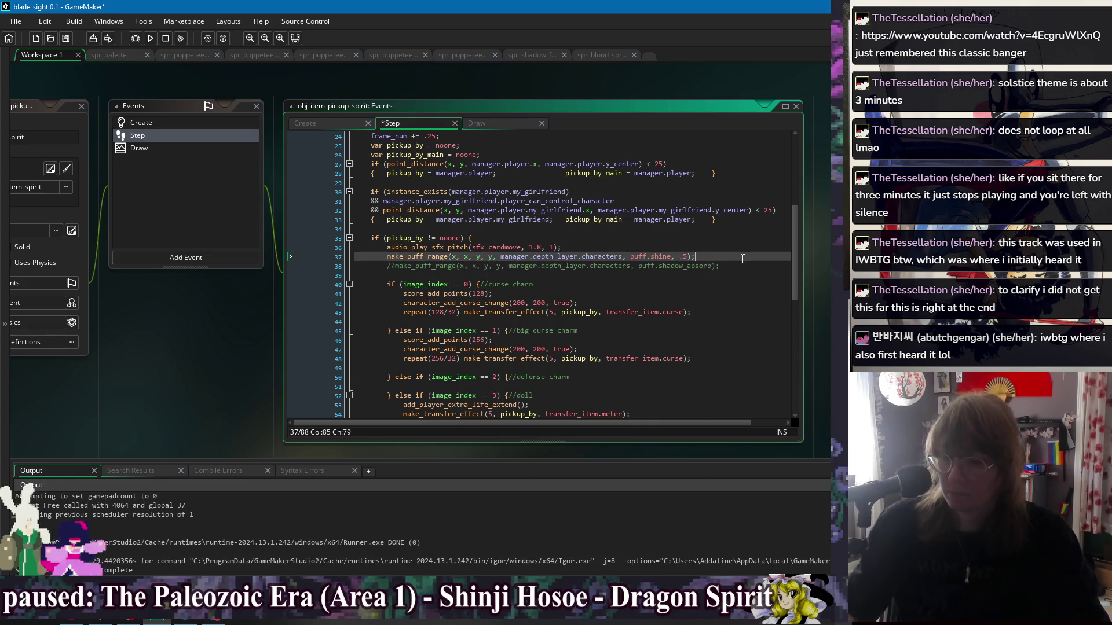
pyautogui.click(743, 266)
pyautogui.hotkey('ctrl', 's')
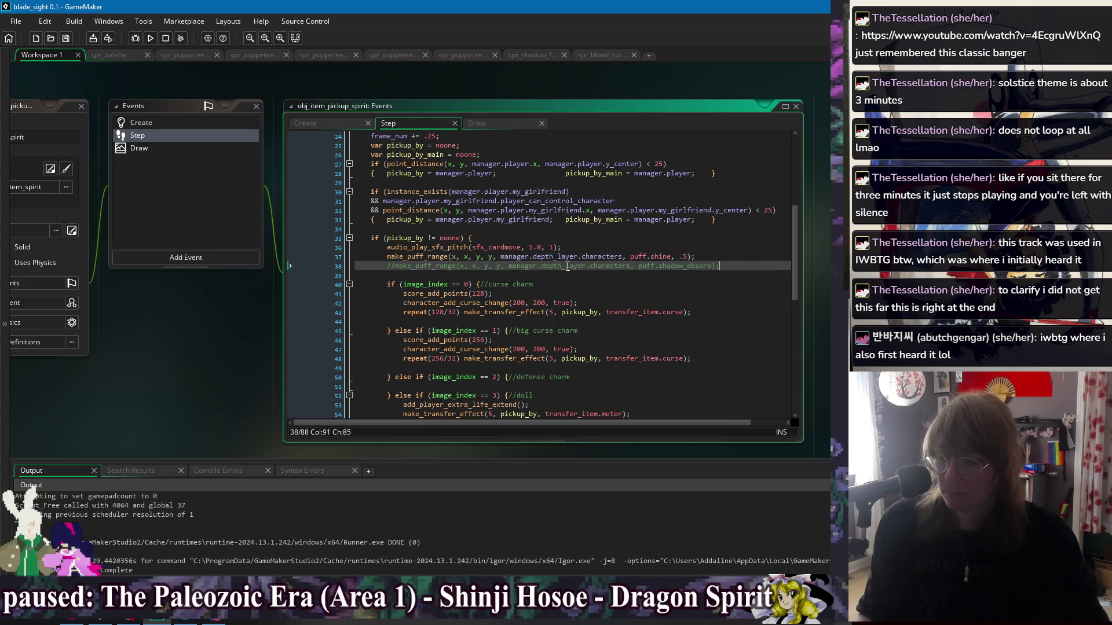
# - Look over the code below, ending on the curse charm transfer line
pyautogui.scroll(-1, 568, 266)
pyautogui.click(693, 334)
pyautogui.scroll(-4, 686, 327)
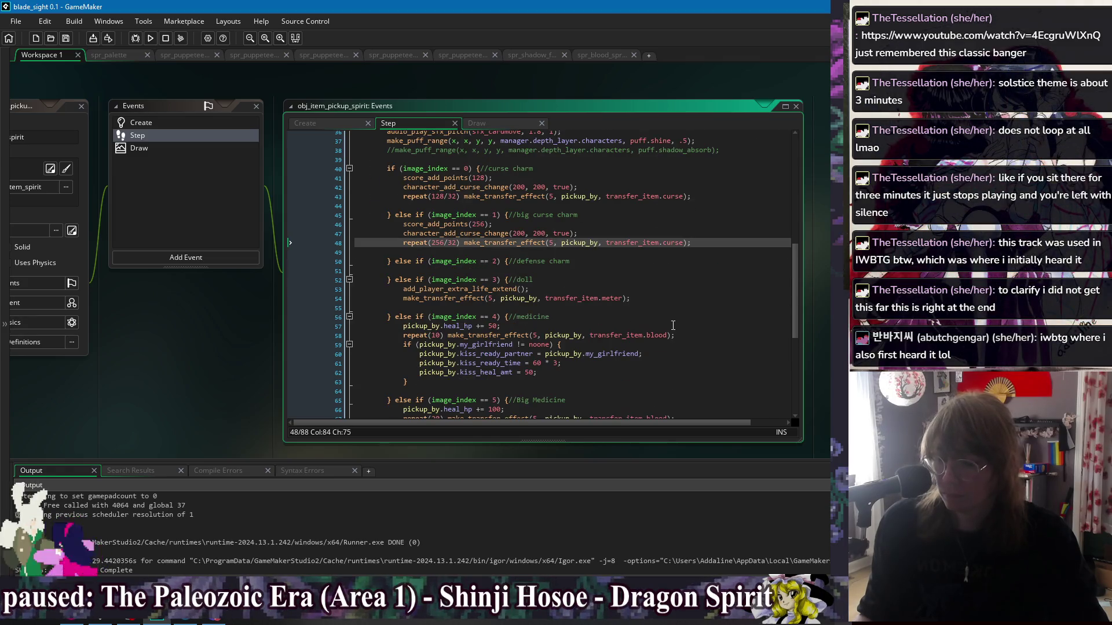
pyautogui.scroll(-2, 701, 326)
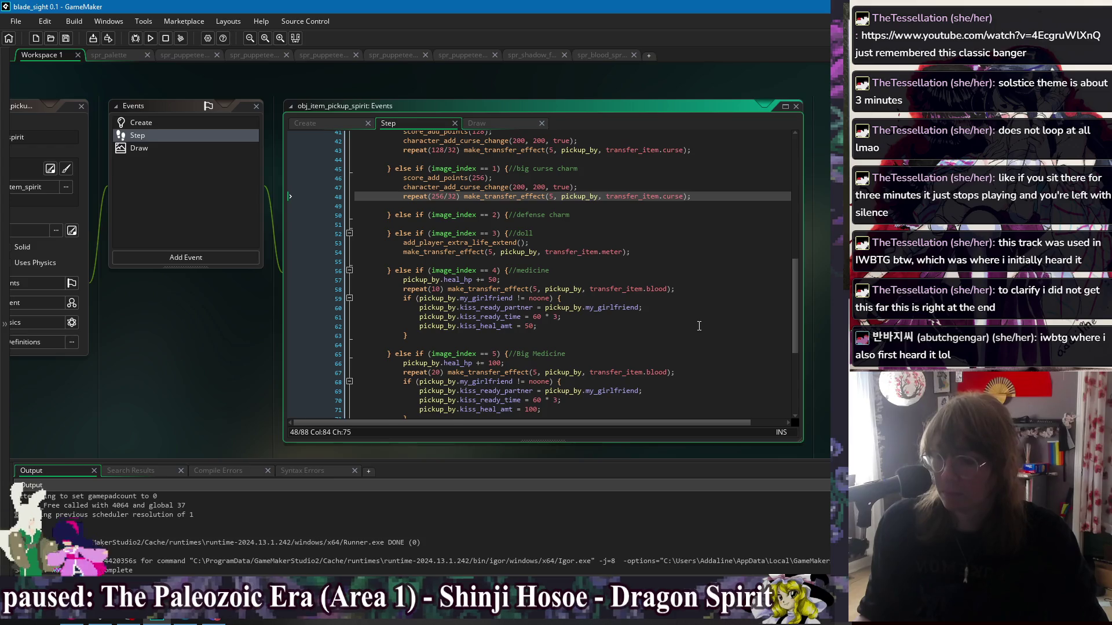
pyautogui.scroll(-2, 699, 327)
pyautogui.scroll(4, 589, 314)
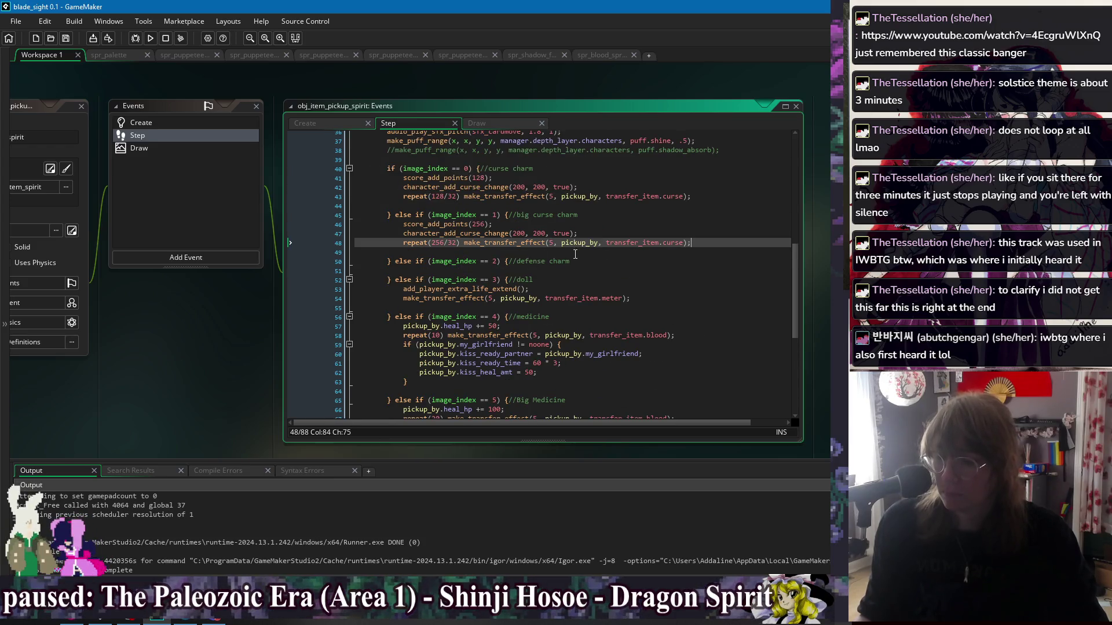
pyautogui.scroll(3, 600, 306)
pyautogui.click(711, 264)
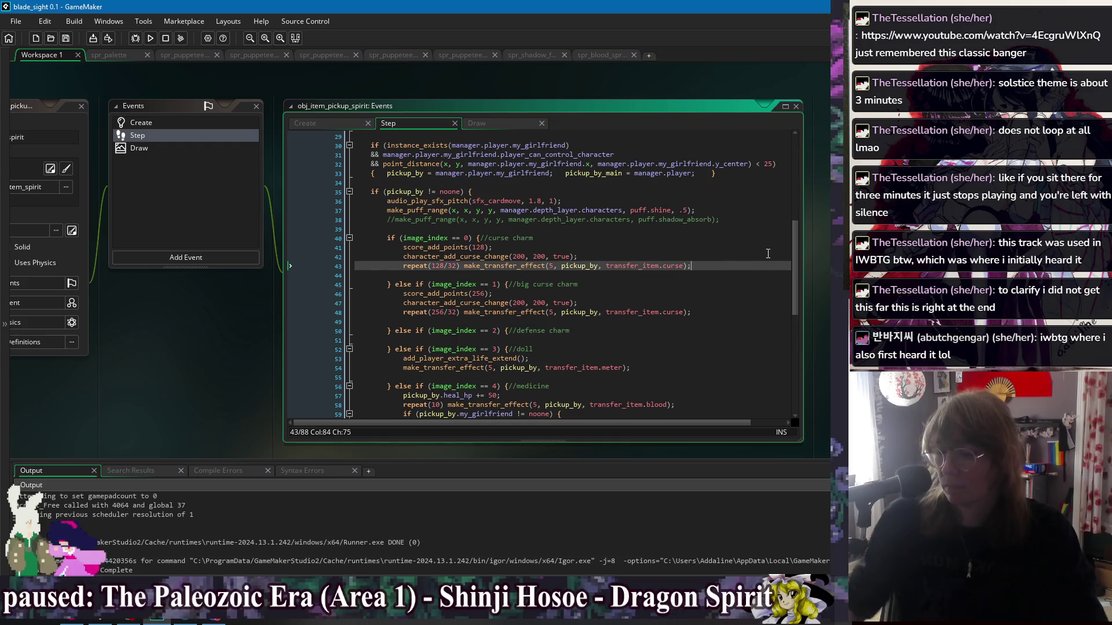
pyautogui.press('Return')
pyautogui.press('Return')
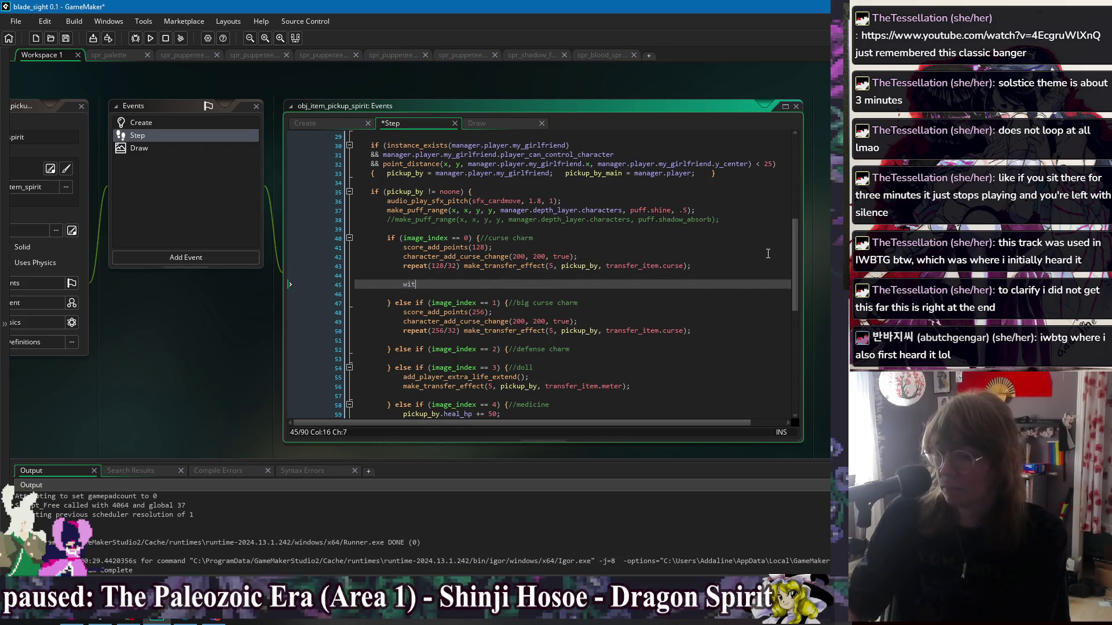
pyautogui.write('with (pi')
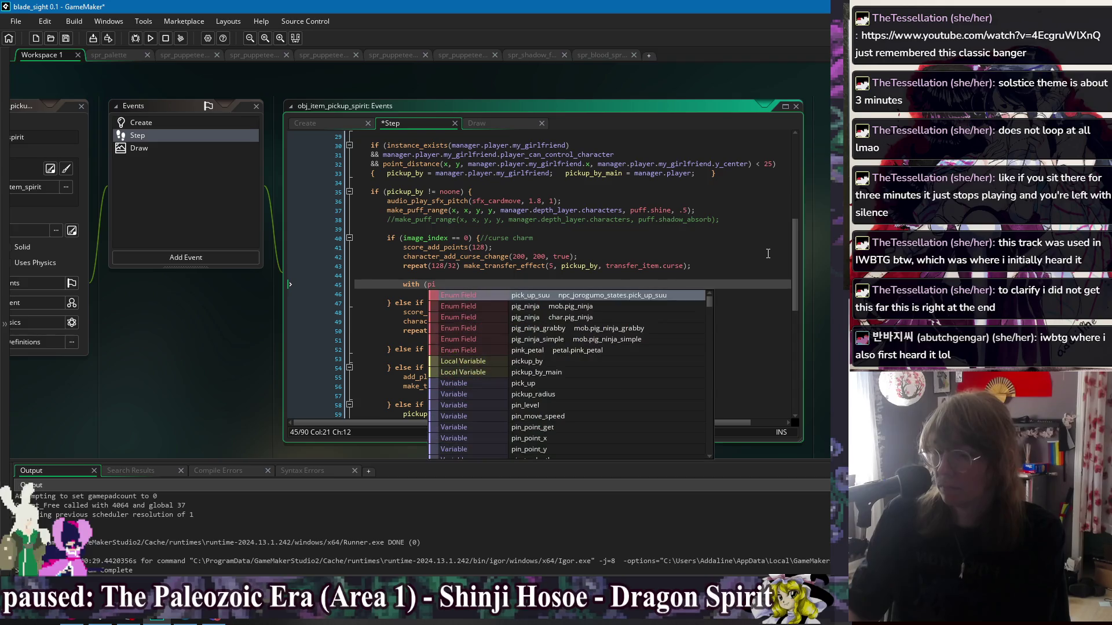
pyautogui.write('c')
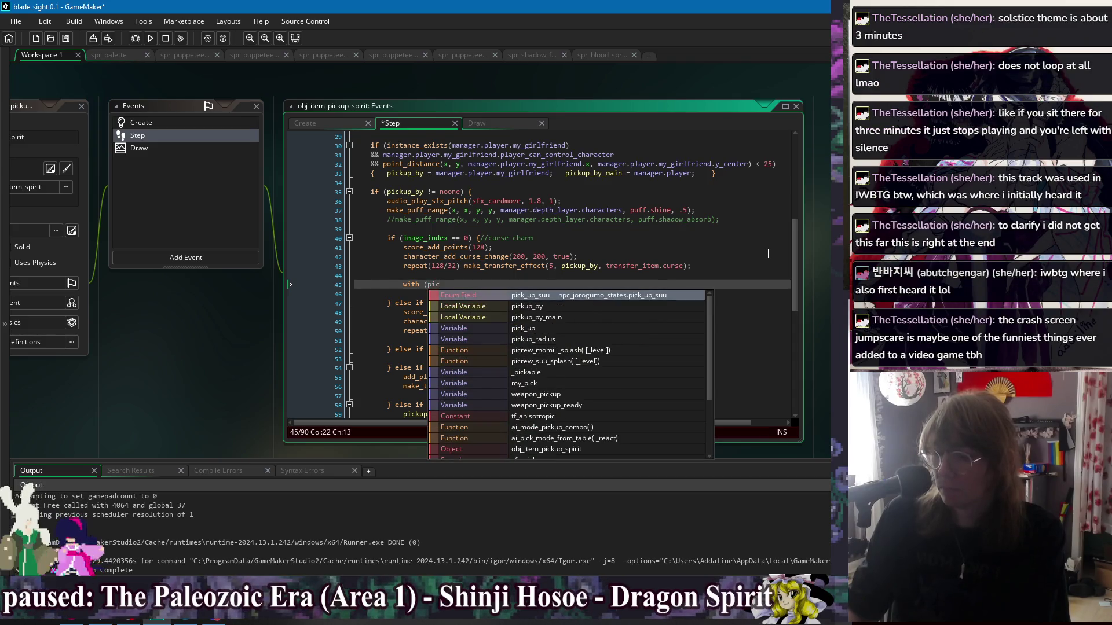
pyautogui.write('kup_by)')
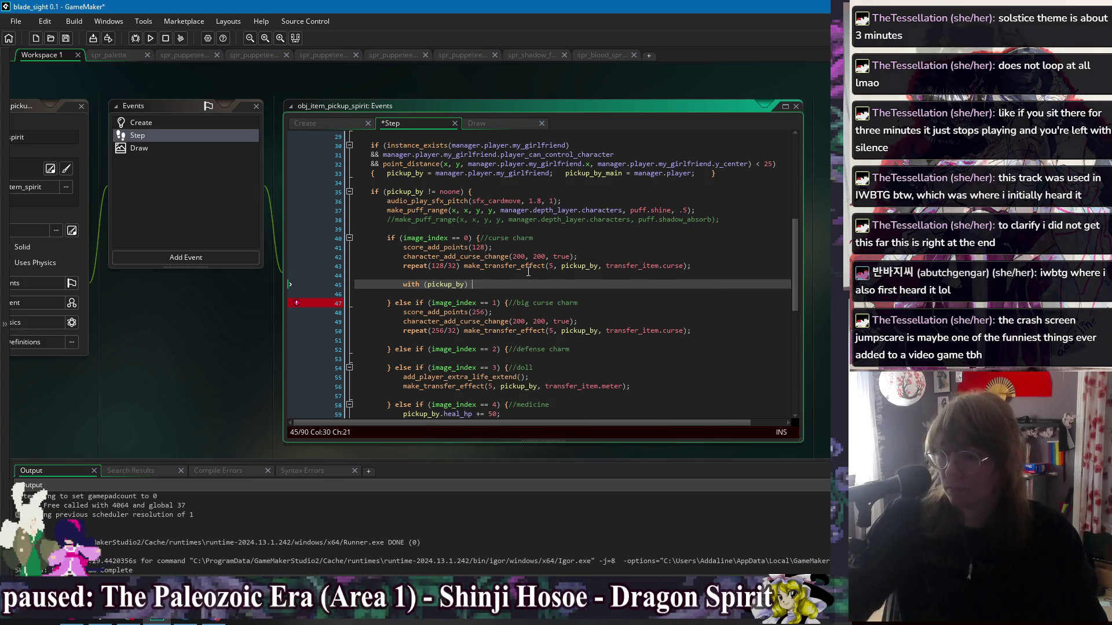
pyautogui.hotkey('shift', 'Up')
pyautogui.press('BackSpace')
pyautogui.scroll(2, 510, 278)
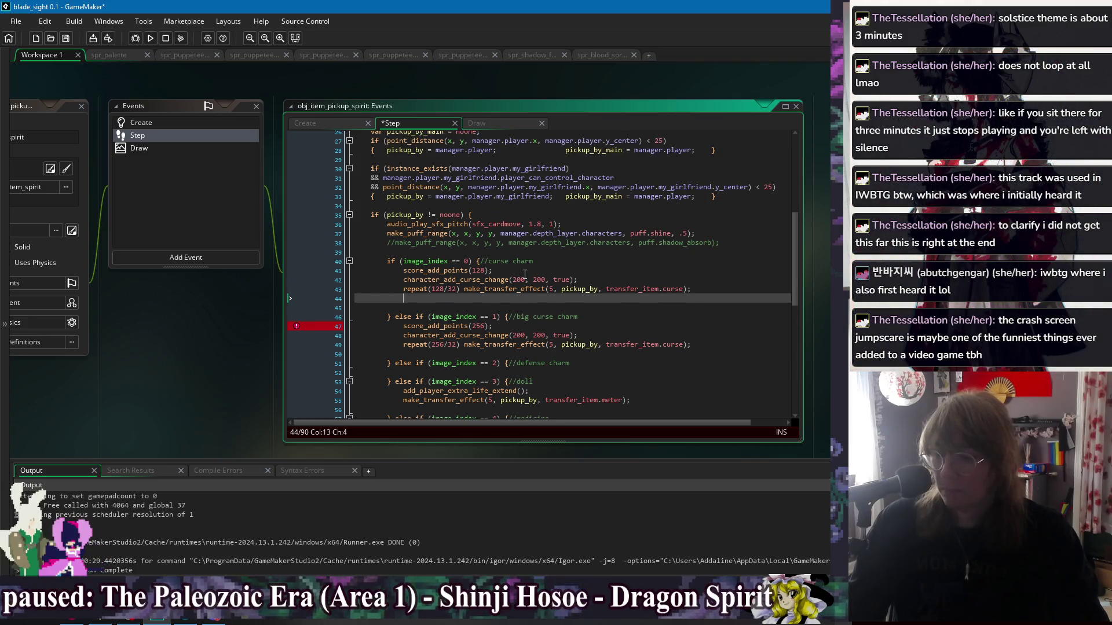
pyautogui.press('BackSpace')
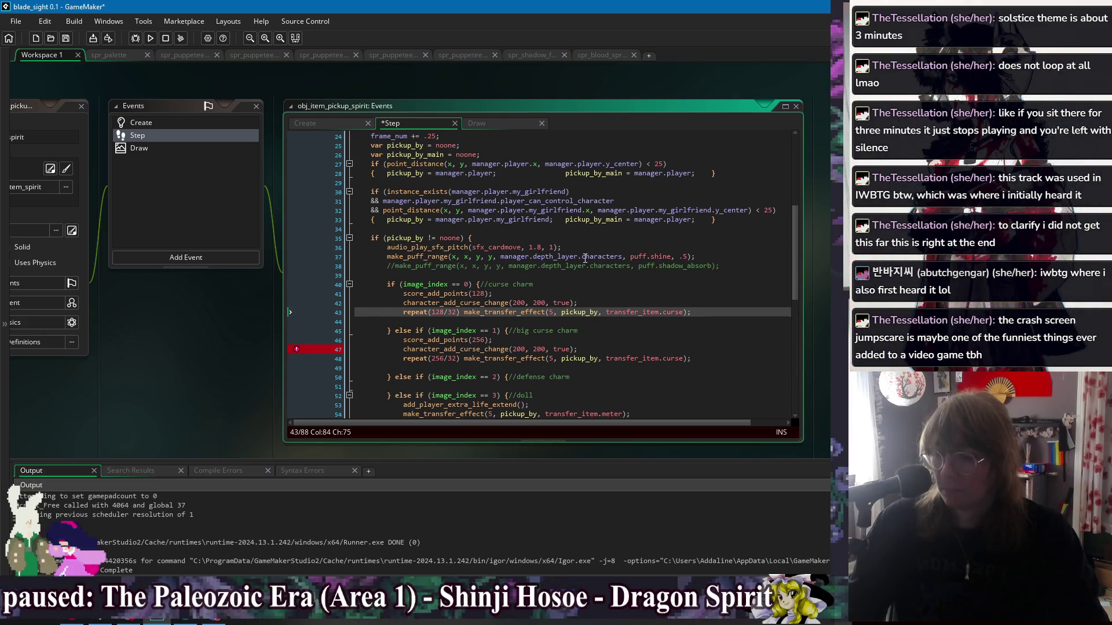
pyautogui.scroll(-10, 556, 276)
pyautogui.scroll(13, 533, 348)
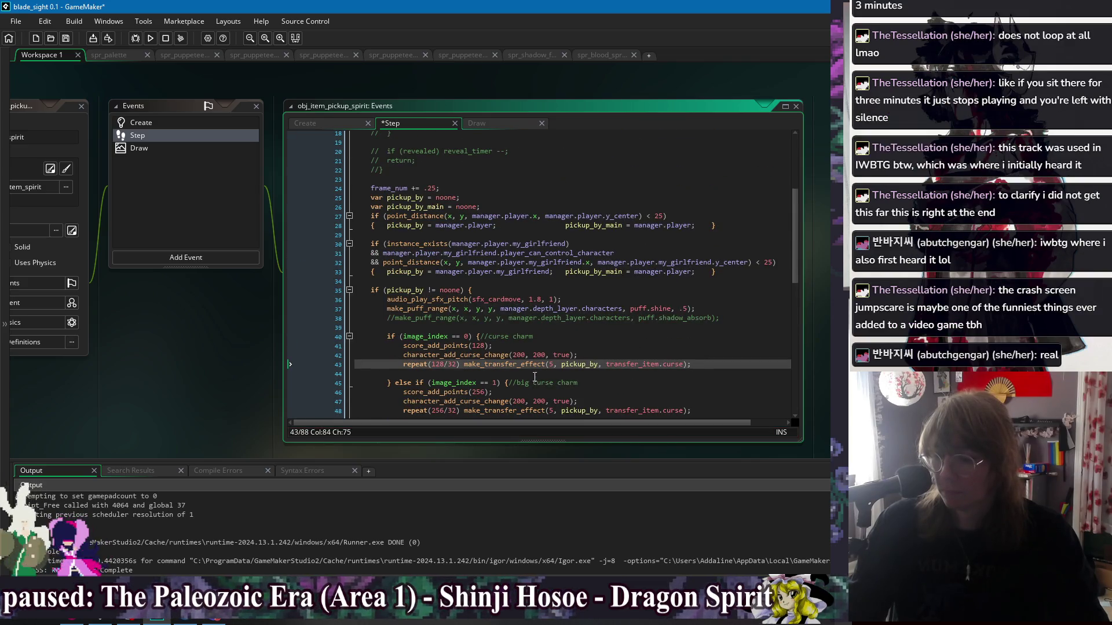
pyautogui.scroll(6, 535, 377)
pyautogui.scroll(-5, 492, 270)
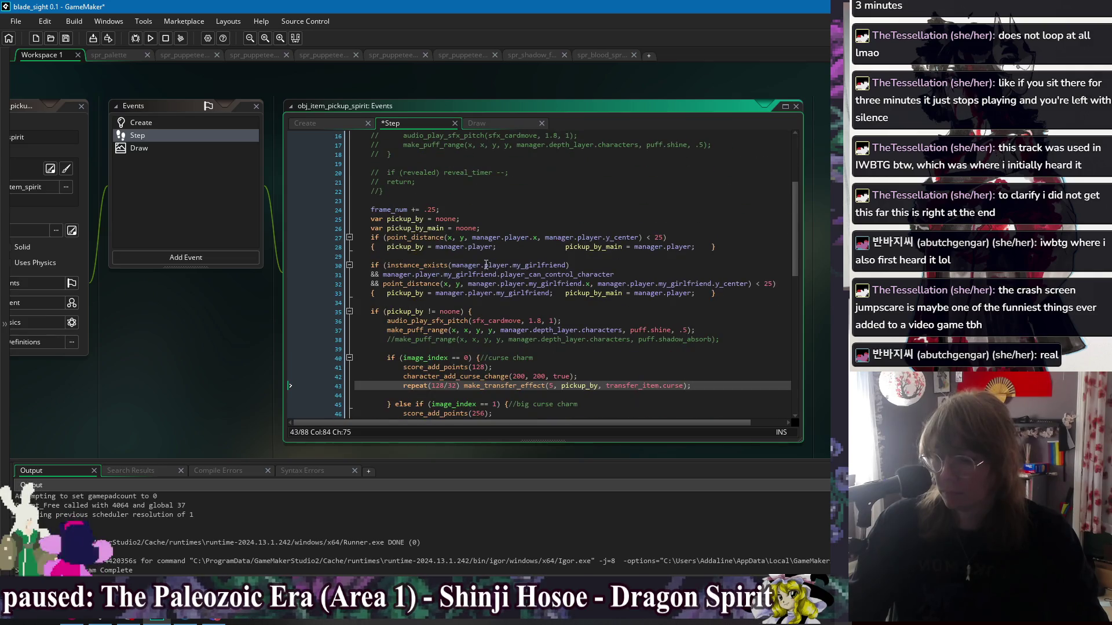
pyautogui.scroll(-2, 491, 328)
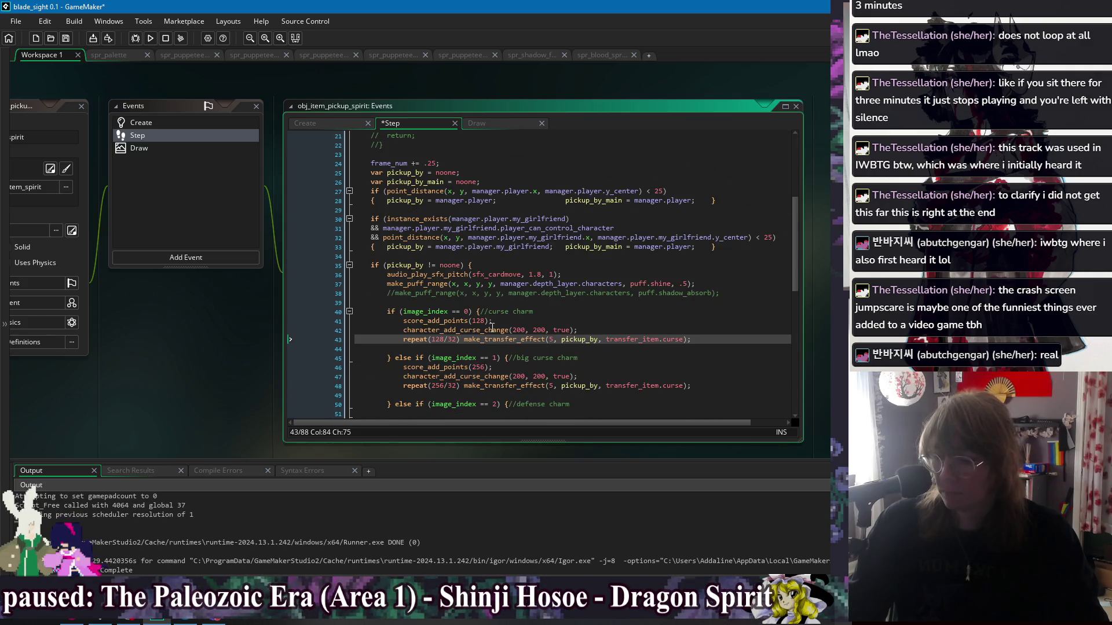
pyautogui.scroll(-1, 527, 301)
pyautogui.scroll(-4, 526, 302)
pyautogui.scroll(-5, 513, 316)
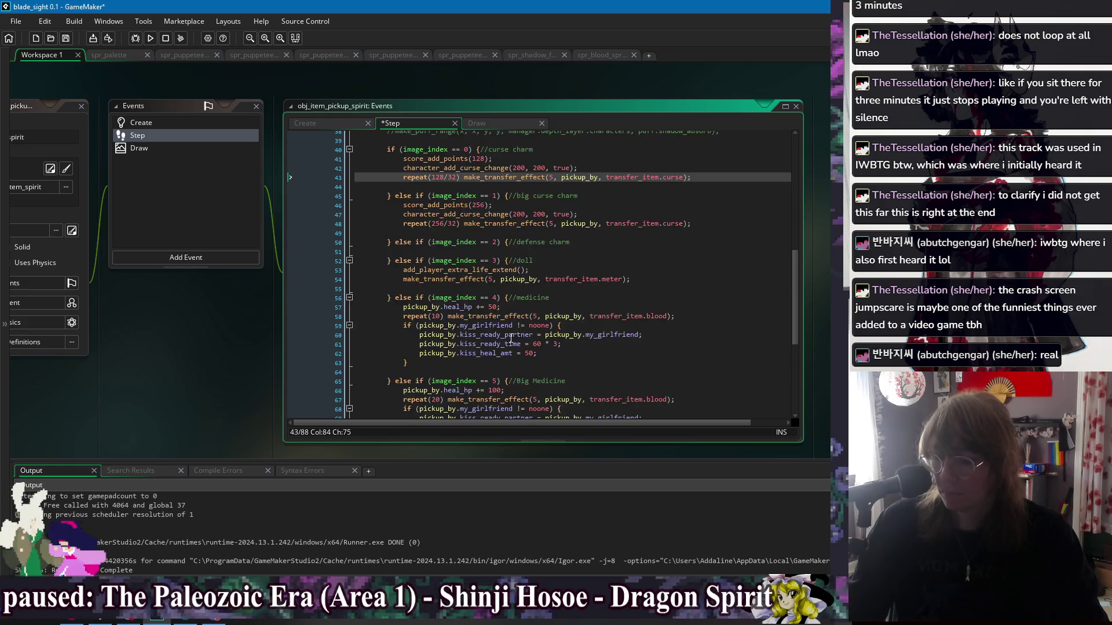
pyautogui.scroll(-2, 532, 307)
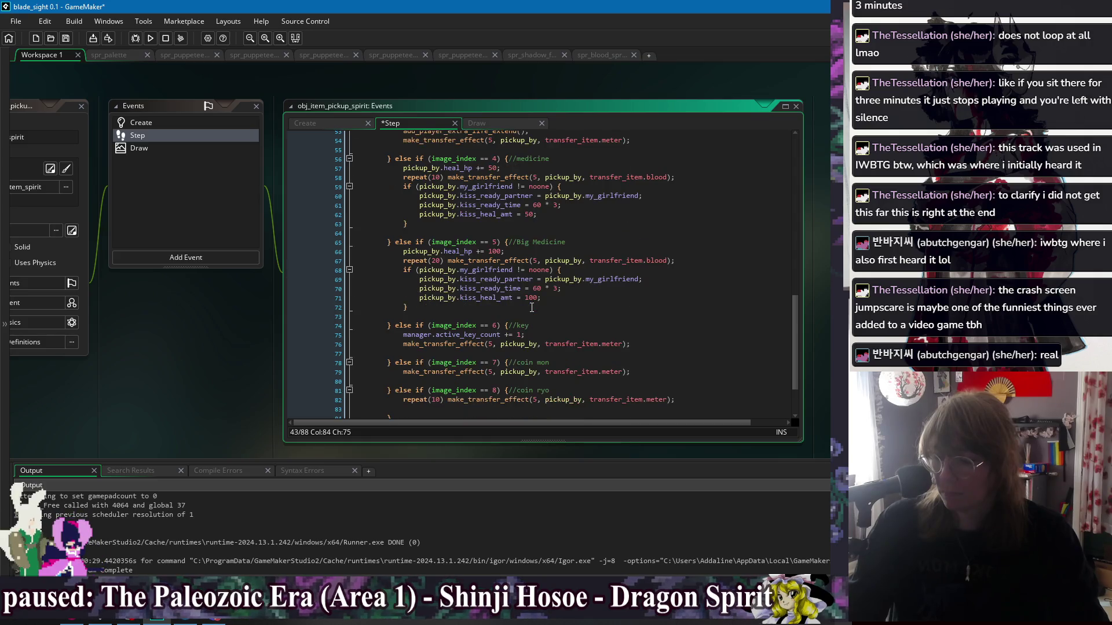
pyautogui.scroll(-2, 529, 310)
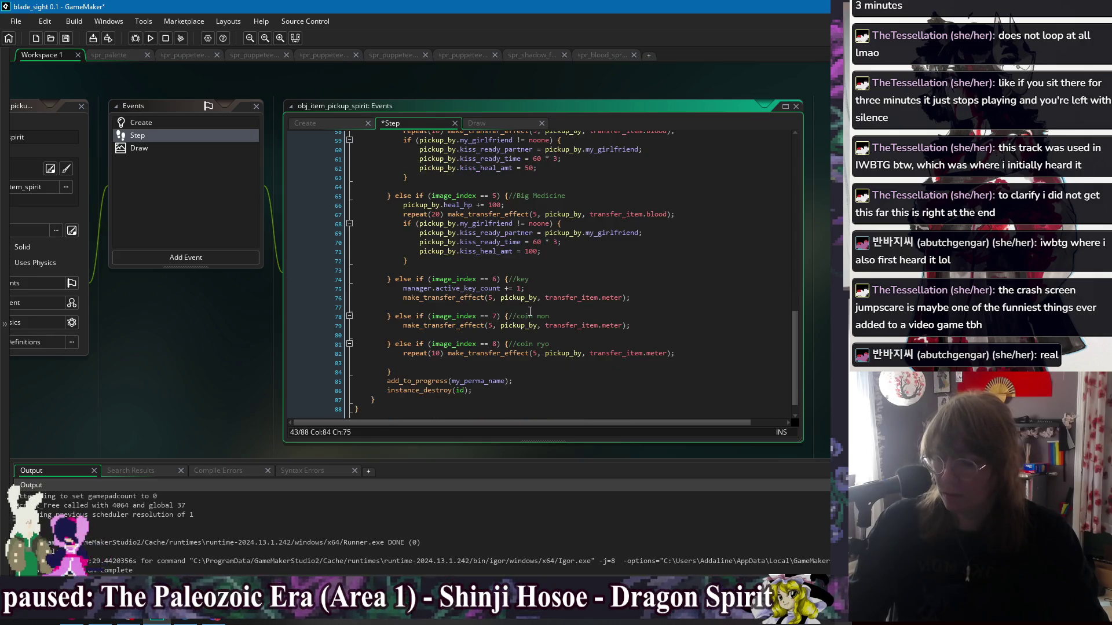
pyautogui.click(502, 362)
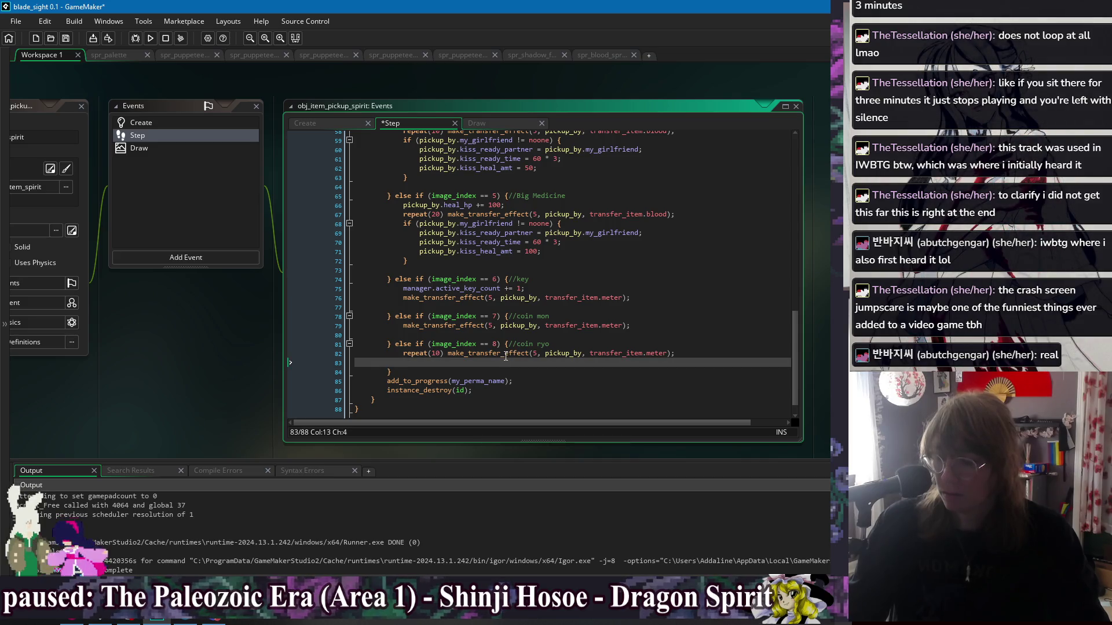
pyautogui.scroll(10, 594, 361)
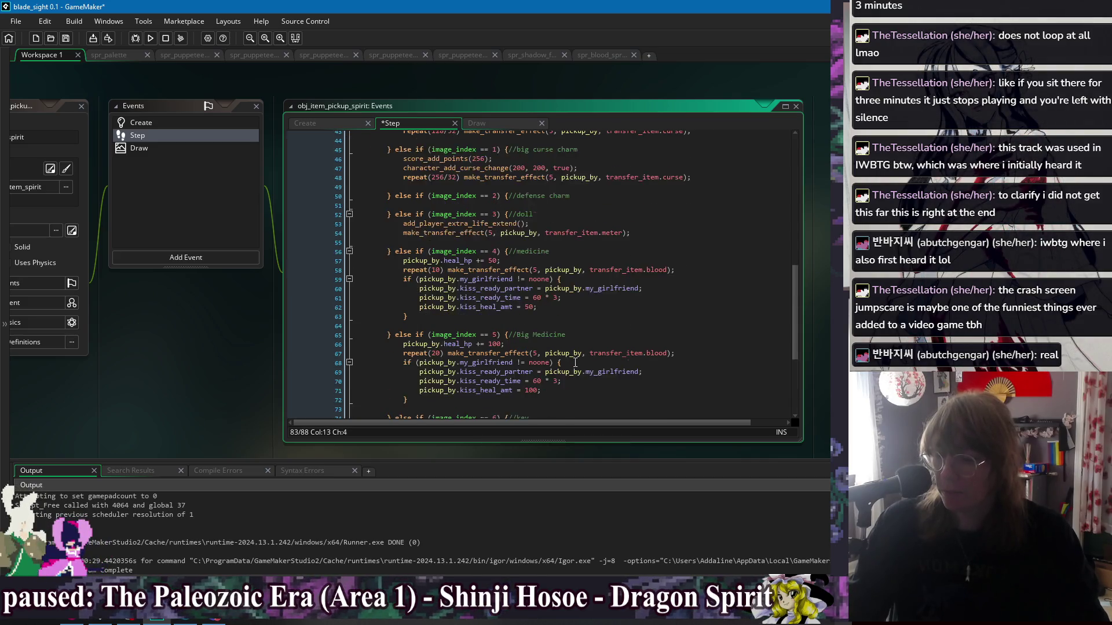
pyautogui.click(397, 247)
pyautogui.moveTo(397, 247); pyautogui.dragTo(724, 248)
pyautogui.press('Delete')
pyautogui.write('make_puff_range(x, x, y, y, manager.depth_layer.characters, puff.shadow_absorb);')
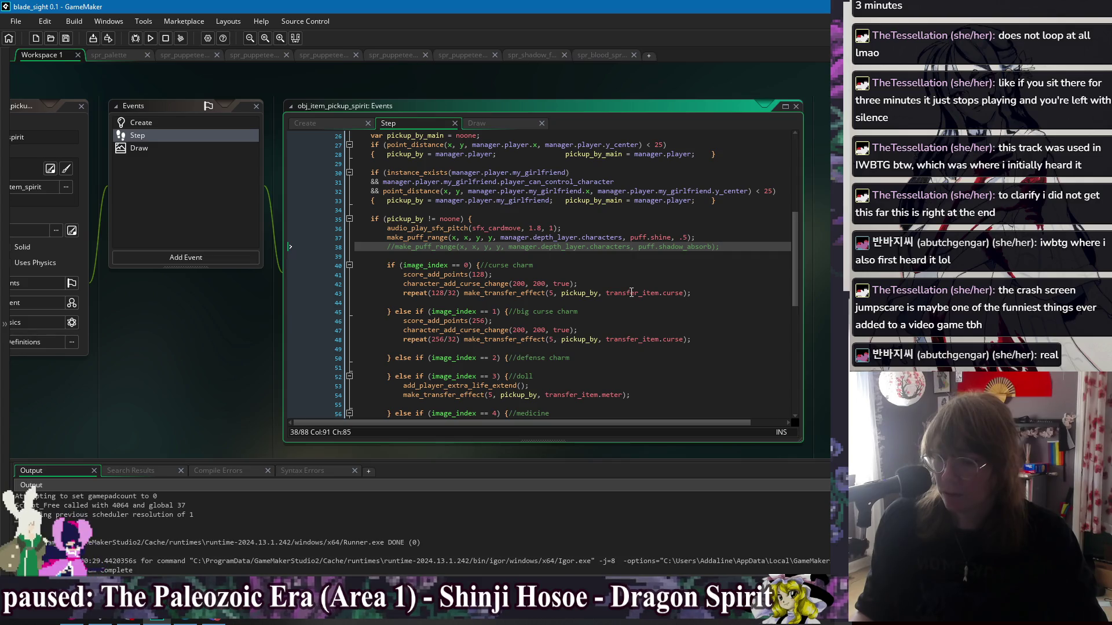
pyautogui.middleClick(518, 297)
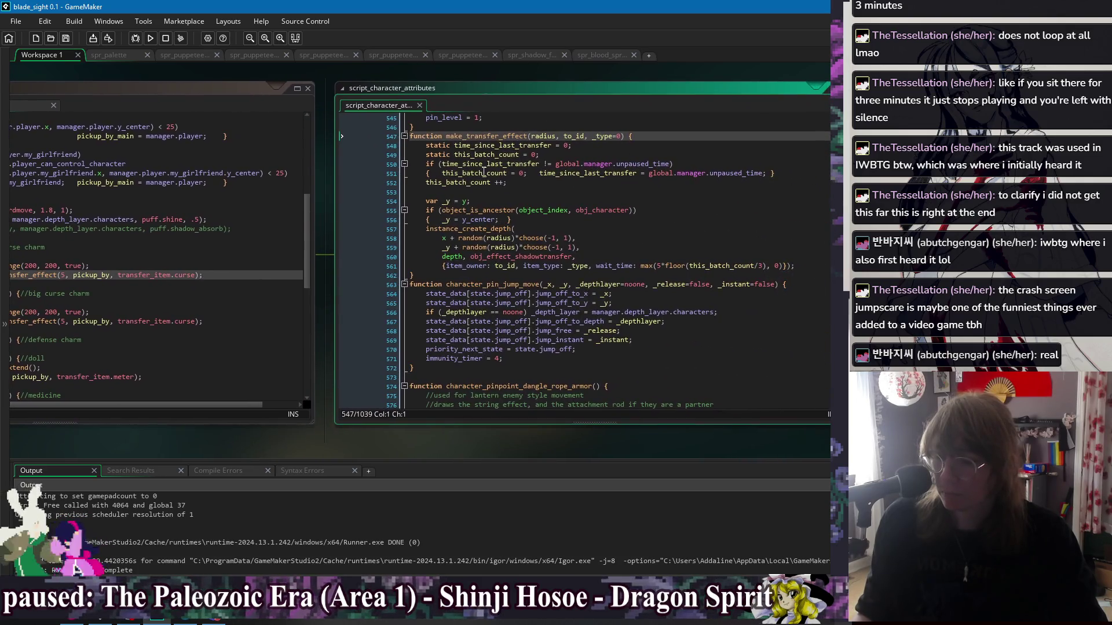
# - Open obj_effect_shadowtransfer from the make_transfer_effect call and select its Step event
pyautogui.click(480, 137)
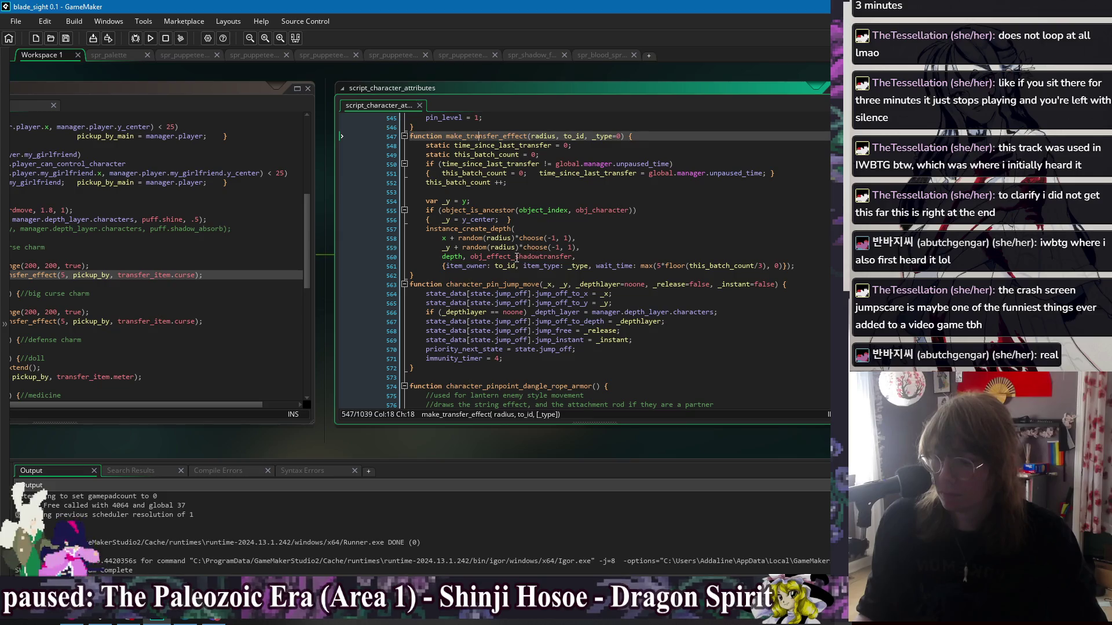
pyautogui.middleClick(517, 257)
pyautogui.click(241, 147)
pyautogui.click(239, 162)
pyautogui.click(246, 172)
pyautogui.click(248, 162)
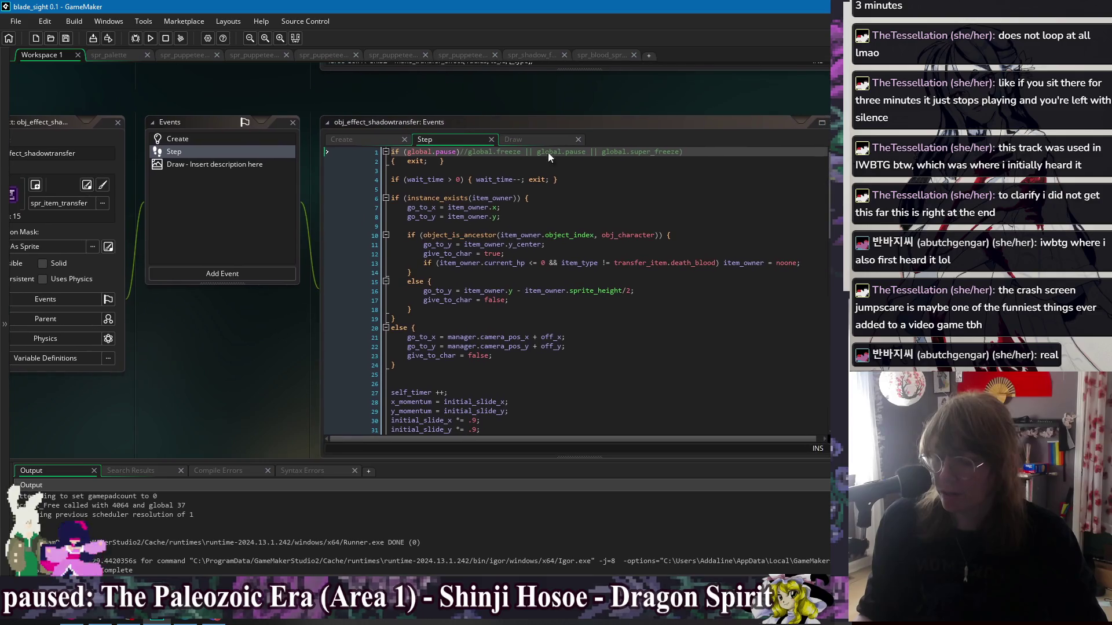
# - Scroll the Step code to the pickup block and place the cursor at line 73
pyautogui.click(628, 209)
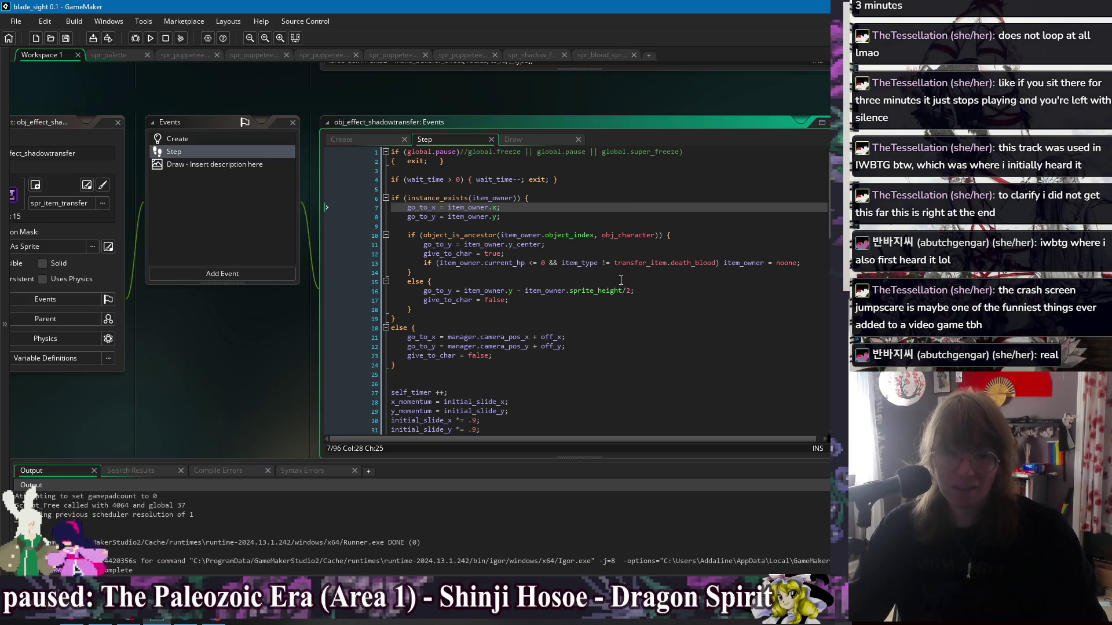
pyautogui.scroll(-15, 619, 277)
pyautogui.scroll(-3, 631, 271)
pyautogui.scroll(3, 635, 285)
pyautogui.click(473, 331)
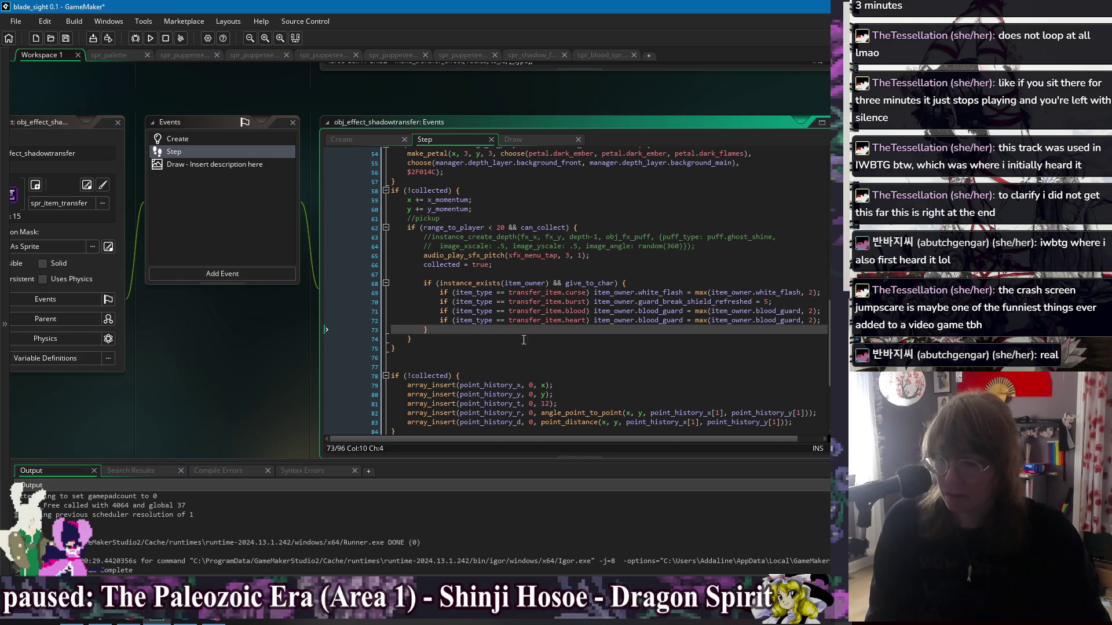
# - Add 'with (item_owner) { character_make_puff(,,puff.shadow_absorb, -5); }' after line 72 and save
pyautogui.press('Return')
pyautogui.write('with (item')
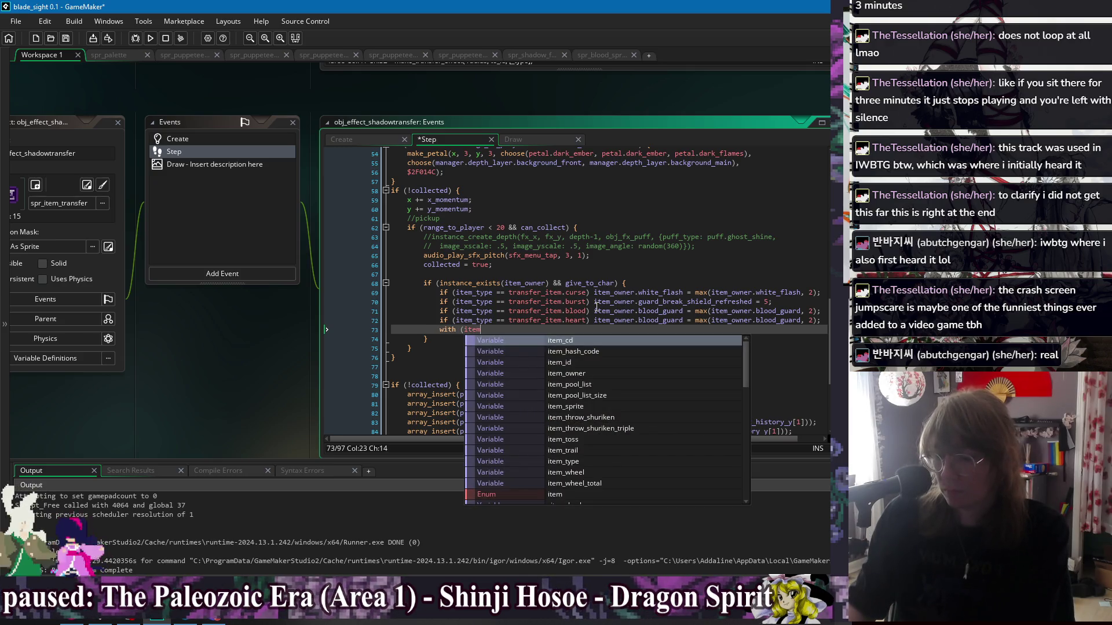
pyautogui.write('_owner)')
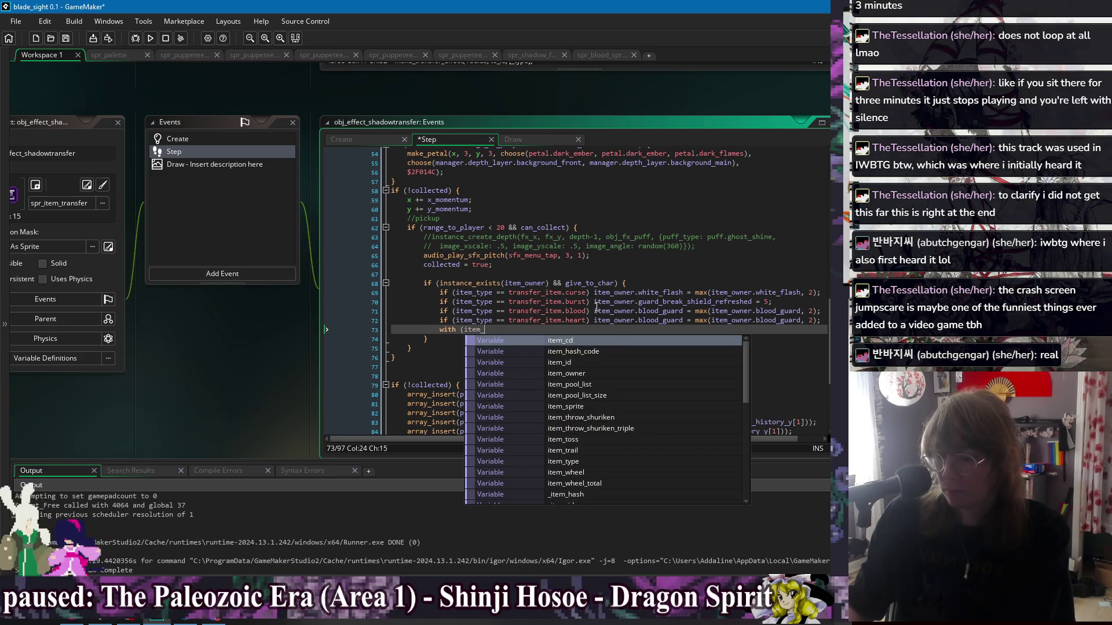
pyautogui.press('Return')
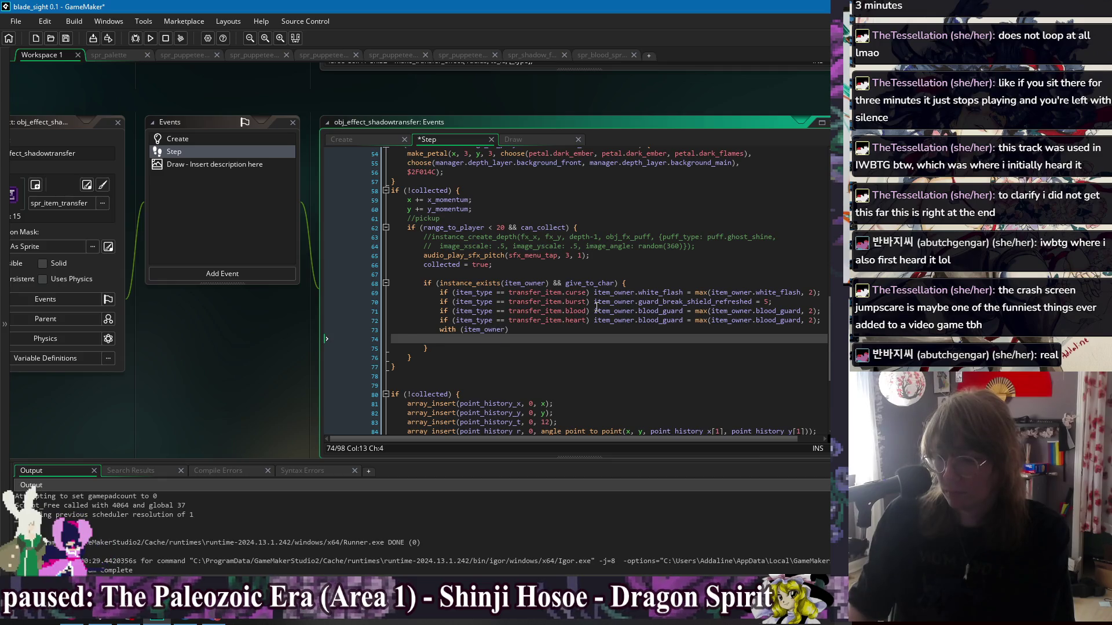
pyautogui.press('BackSpace')
pyautogui.write('{')
pyautogui.press('Return')
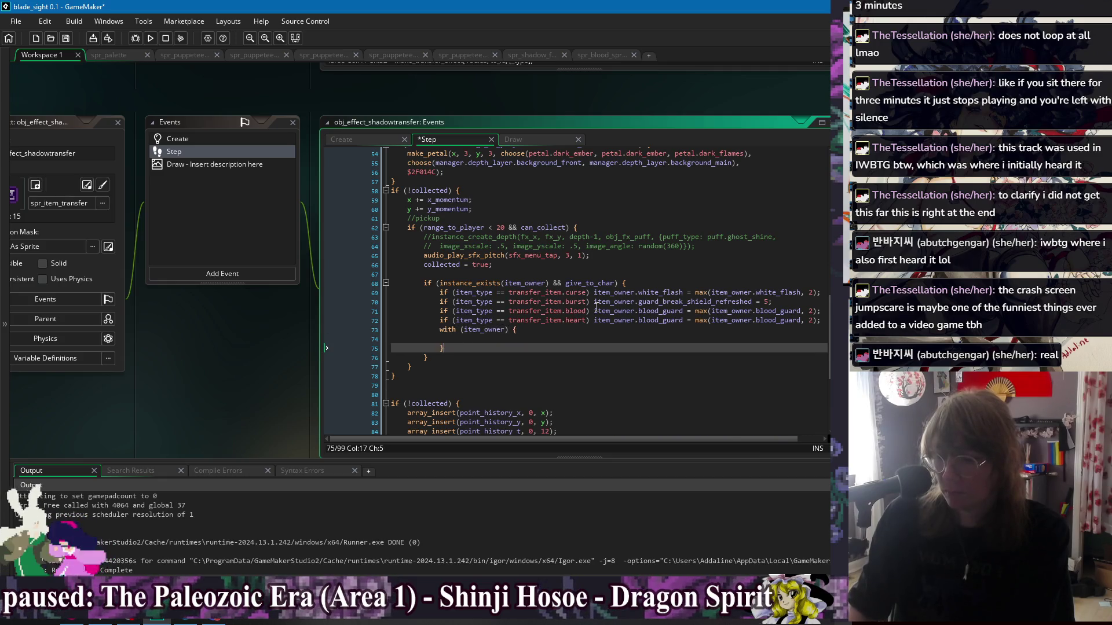
pyautogui.write('make_puff_range(x, x, y, y, manager.depth_layer.characters, puff.shadow_absorb);')
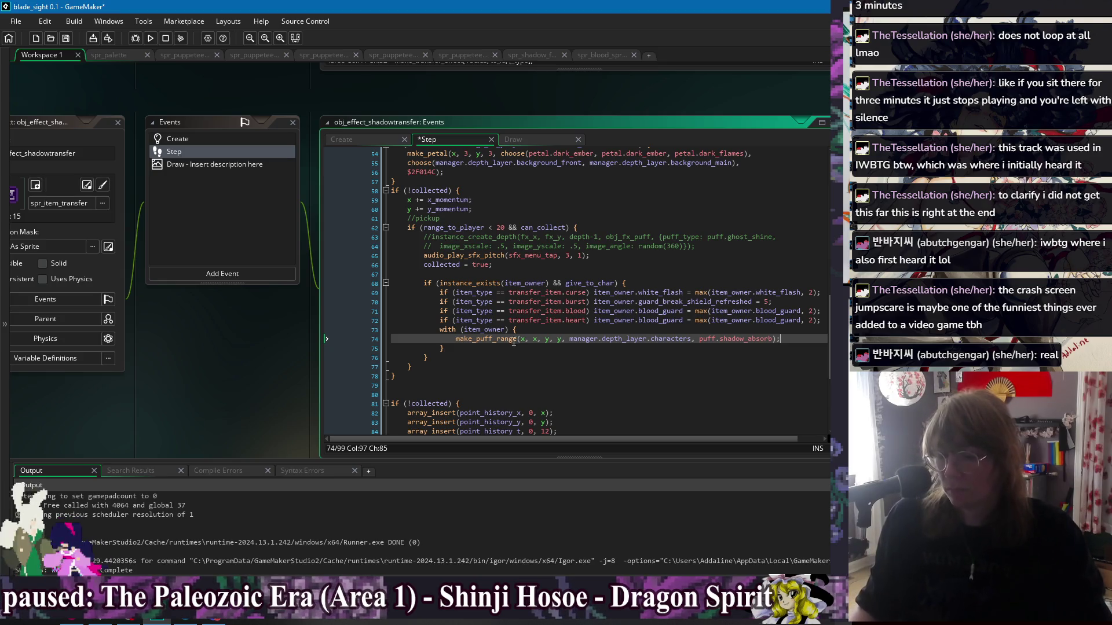
pyautogui.press('Home')
pyautogui.press('Return')
pyautogui.press('Up')
pyautogui.write('charact')
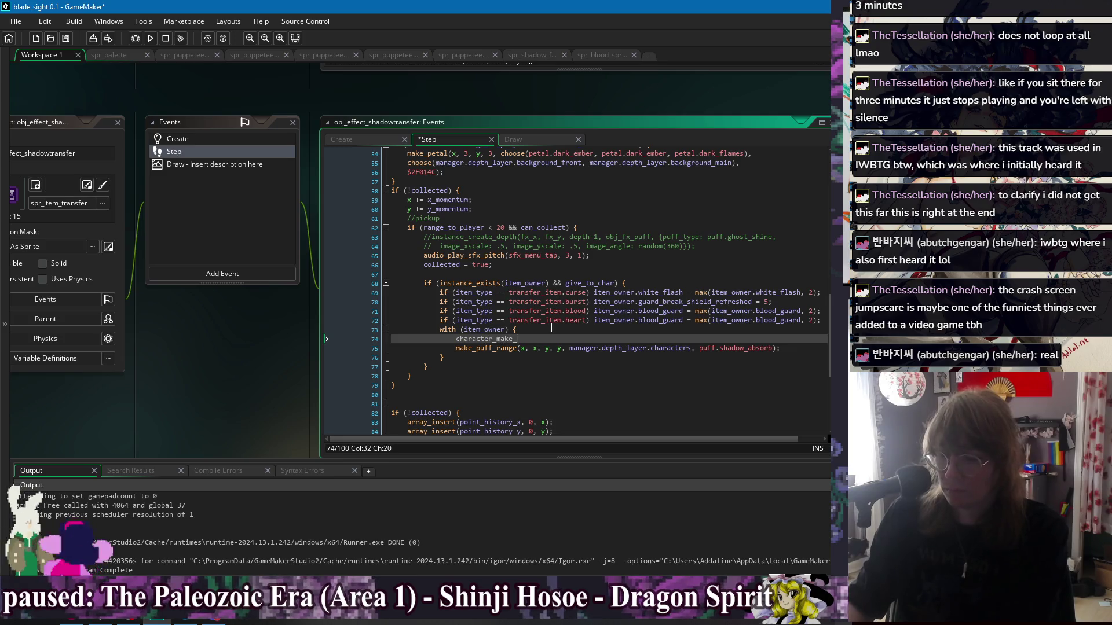
pyautogui.write('();')
pyautogui.press('Left')
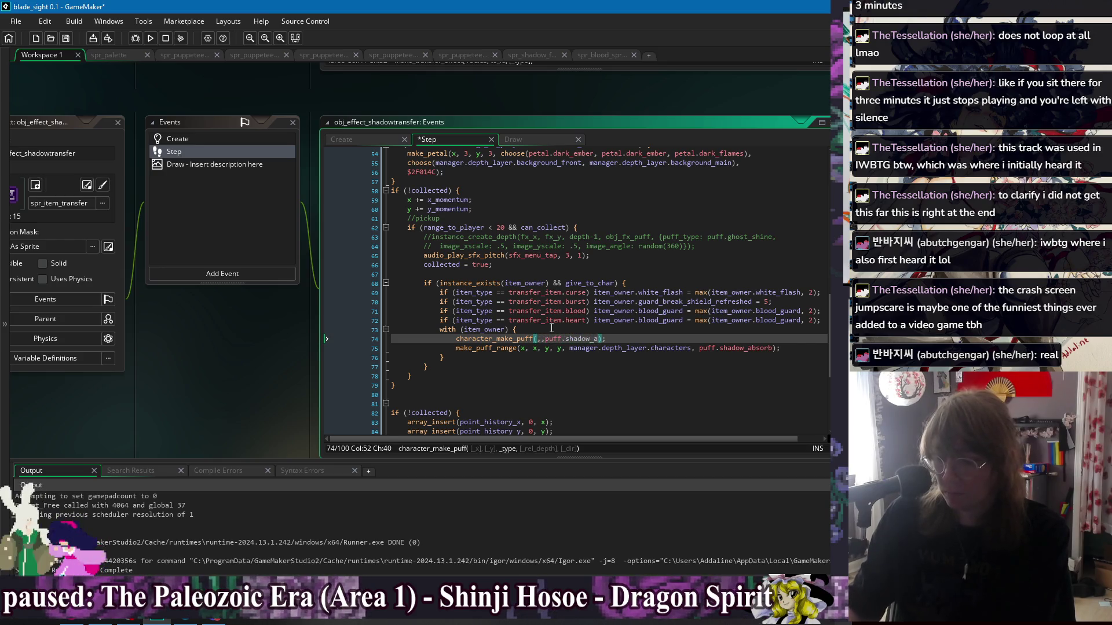
pyautogui.write('b,')
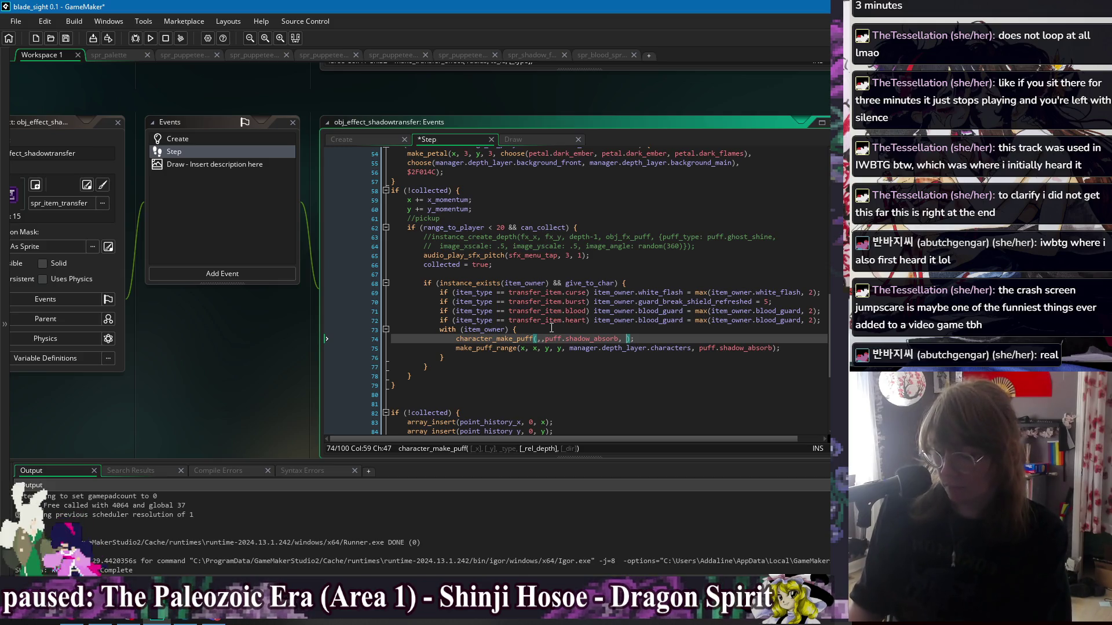
pyautogui.write(',')
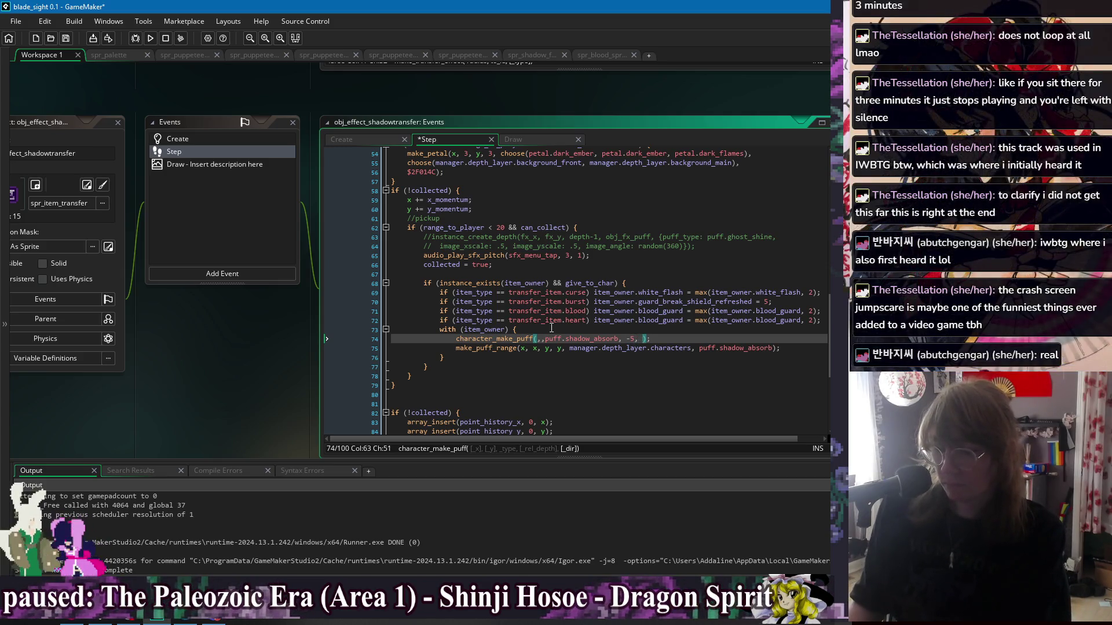
pyautogui.press('Right')
pyautogui.hotkey('ctrl', 's')
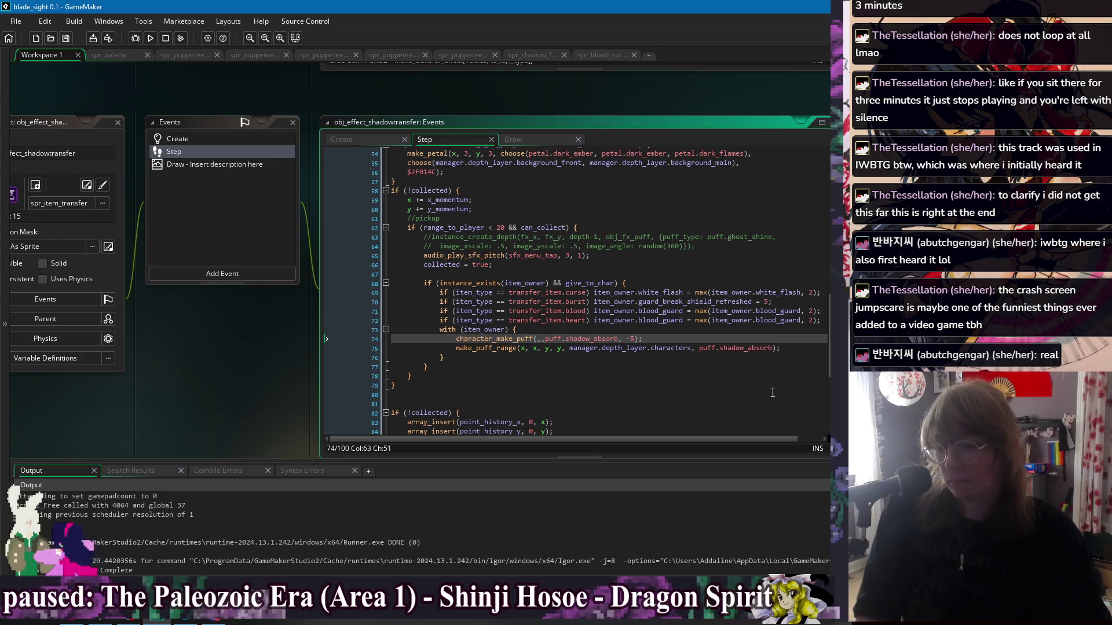
# - Delete the old make_puff_range line, collapse the with block onto one line, and save
pyautogui.click(796, 348)
pyautogui.hotkey('shift', 'Up')
pyautogui.press('BackSpace')
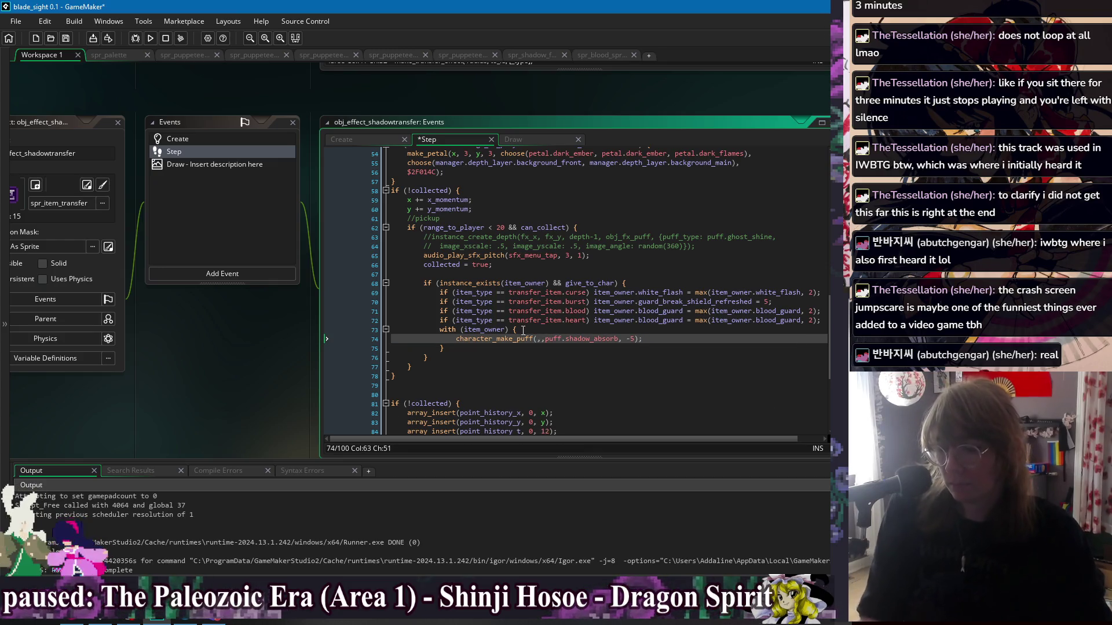
pyautogui.click(456, 340)
pyautogui.press('BackSpace')
pyautogui.press('BackSpace')
pyautogui.press('BackSpace')
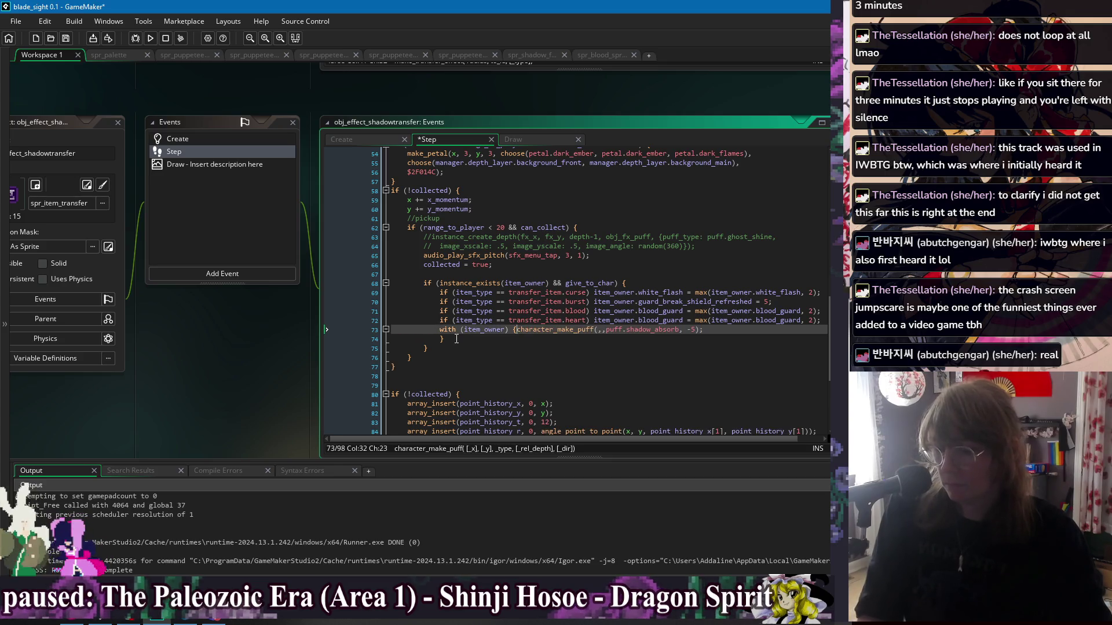
pyautogui.click(440, 339)
pyautogui.press('BackSpace')
pyautogui.press('BackSpace')
pyautogui.press('BackSpace')
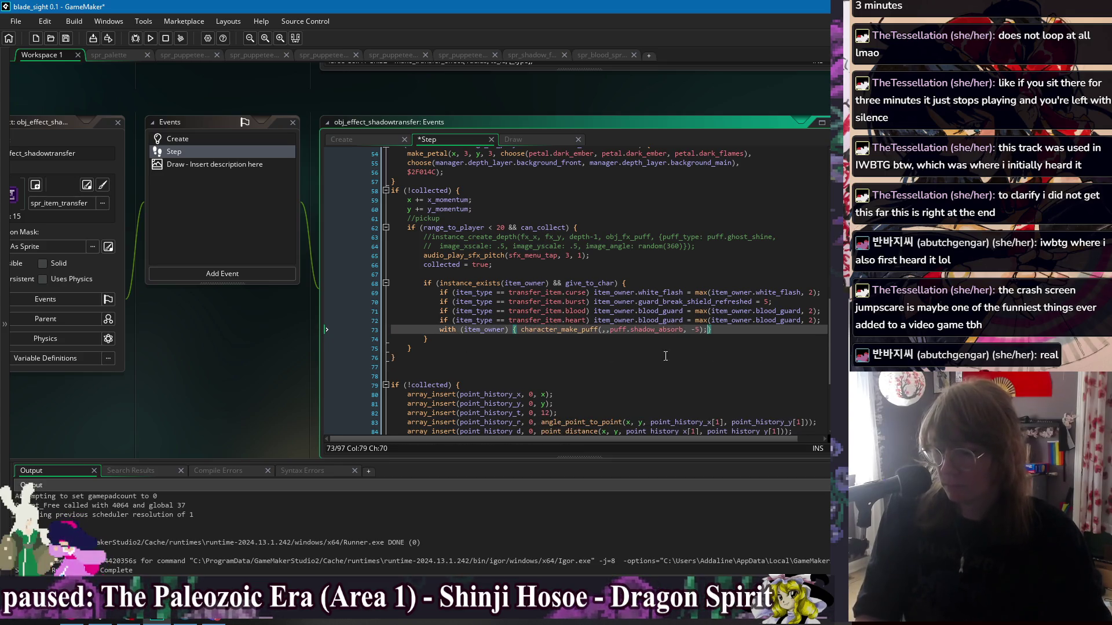
pyautogui.hotkey('ctrl', 's')
pyautogui.click(753, 348)
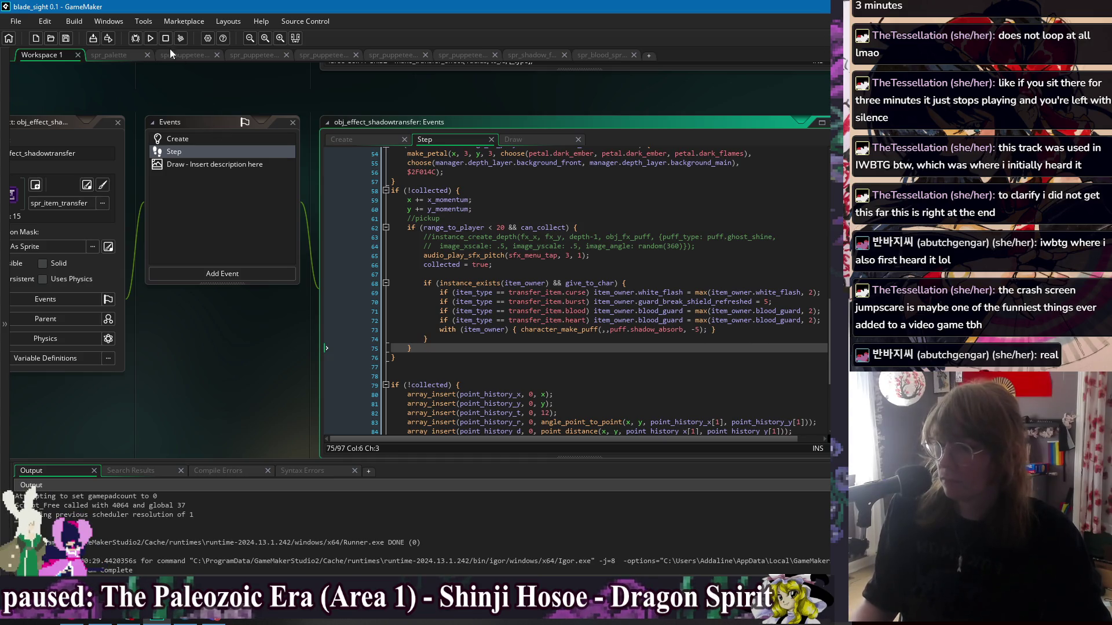
pyautogui.press('F5')
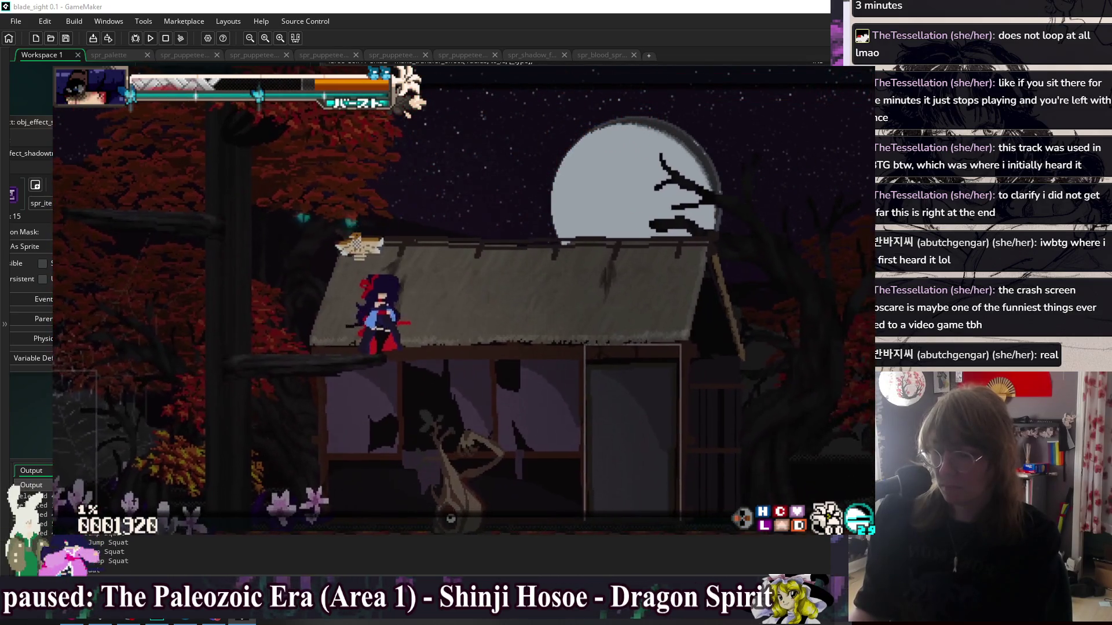
pyautogui.press('Escape')
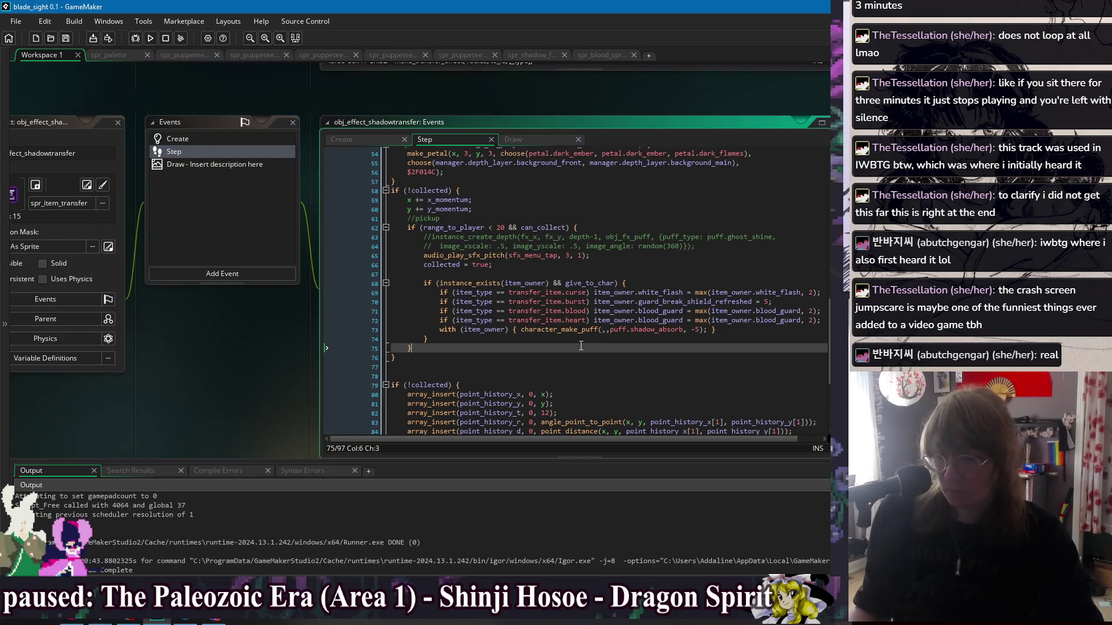
pyautogui.click(713, 330)
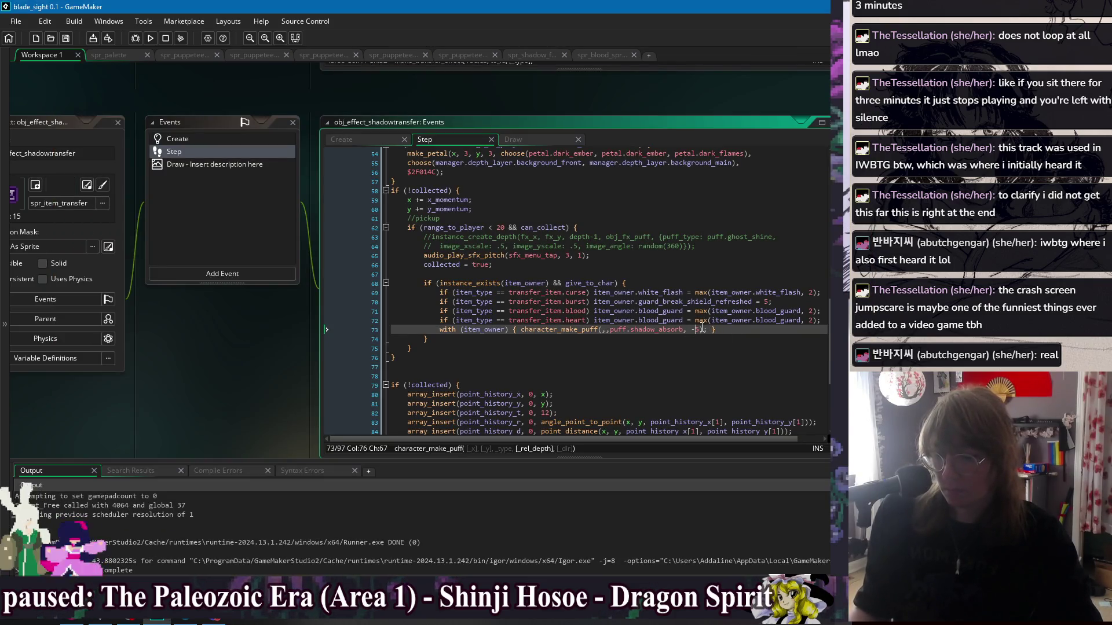
pyautogui.write('5')
pyautogui.click(753, 330)
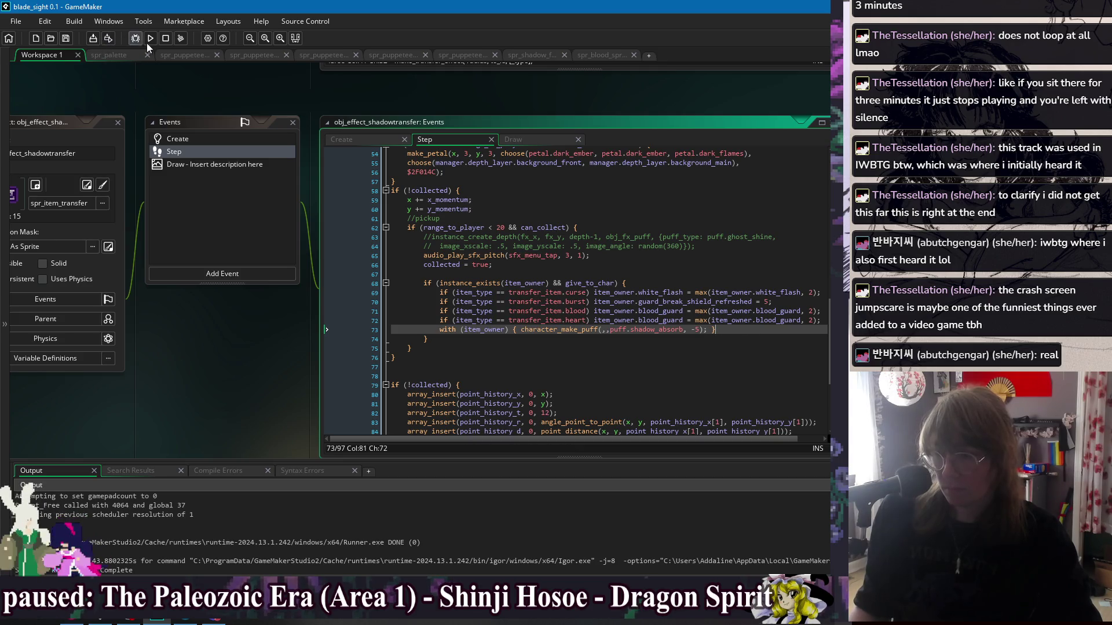
pyautogui.click(143, 43)
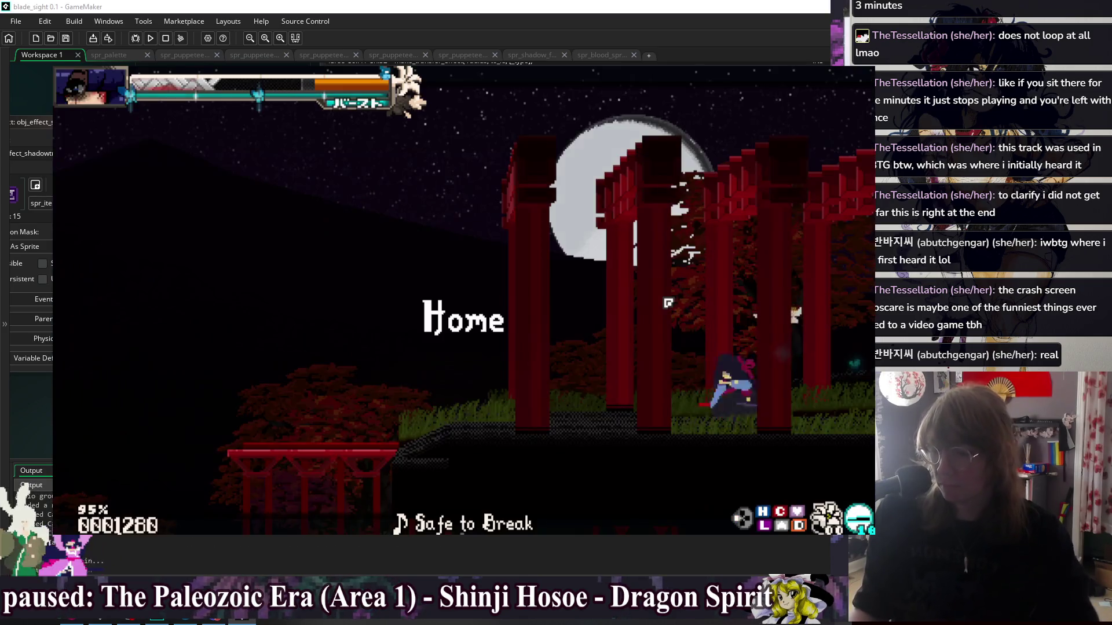
pyautogui.press('Right')
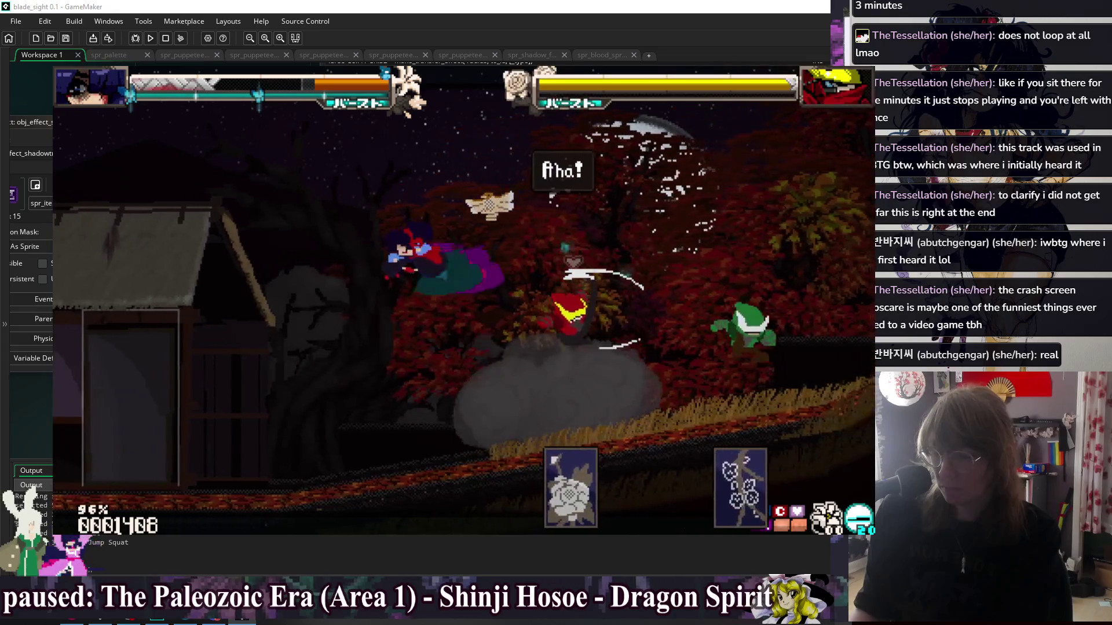
pyautogui.press('Left')
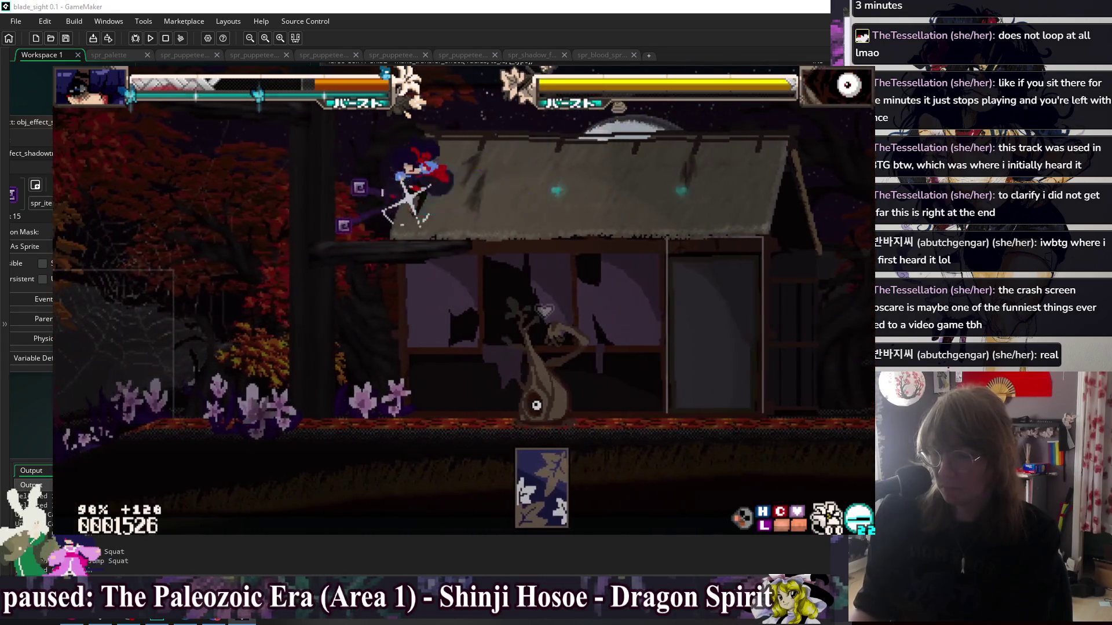
pyautogui.press('Left')
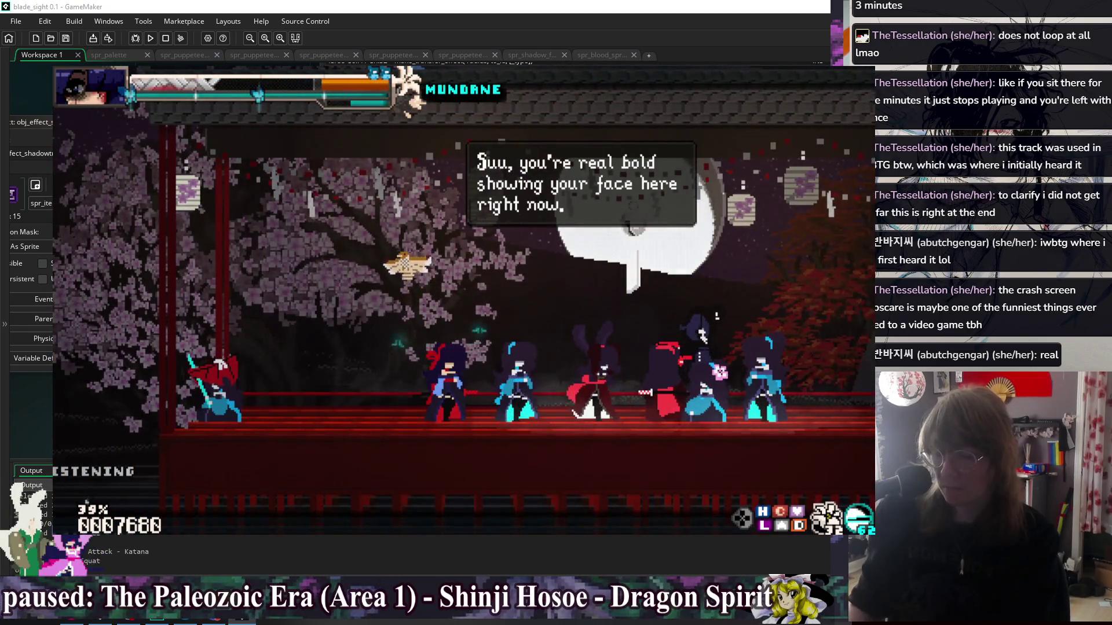
pyautogui.press('Escape')
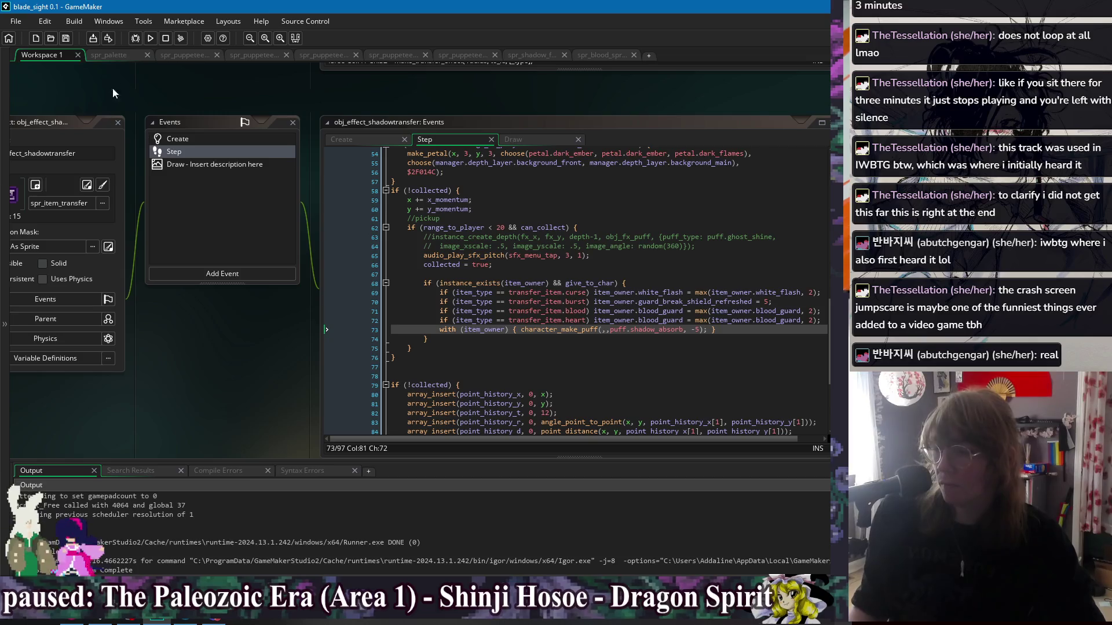
# - Rebuild and run the game, then defeat the first duel's rivals with debug Kill Rivals
pyautogui.click(150, 38)
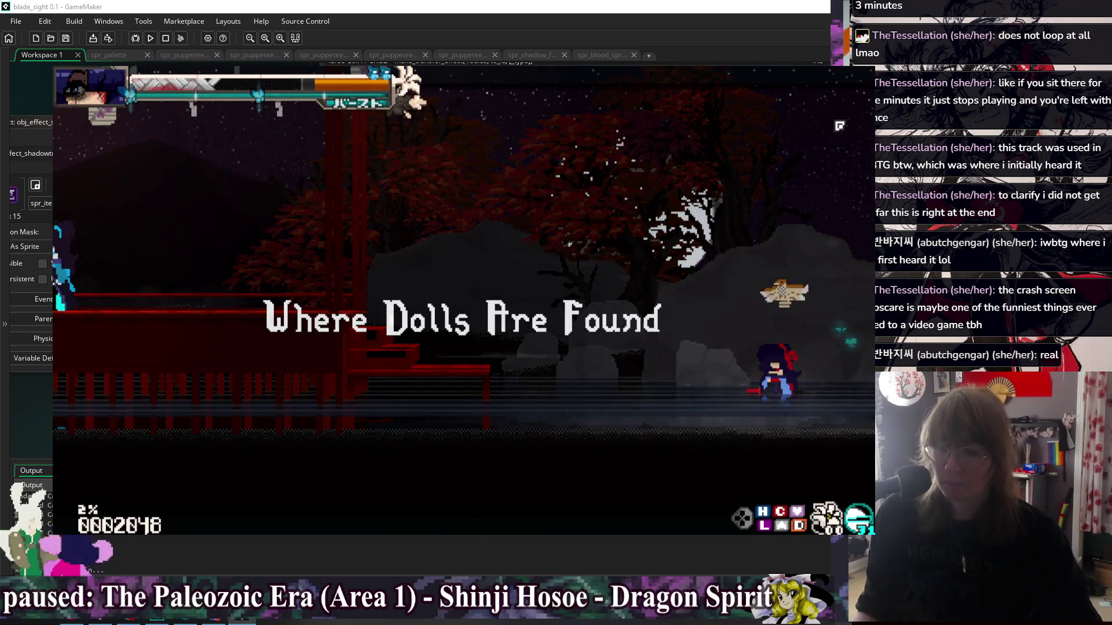
pyautogui.press('Left')
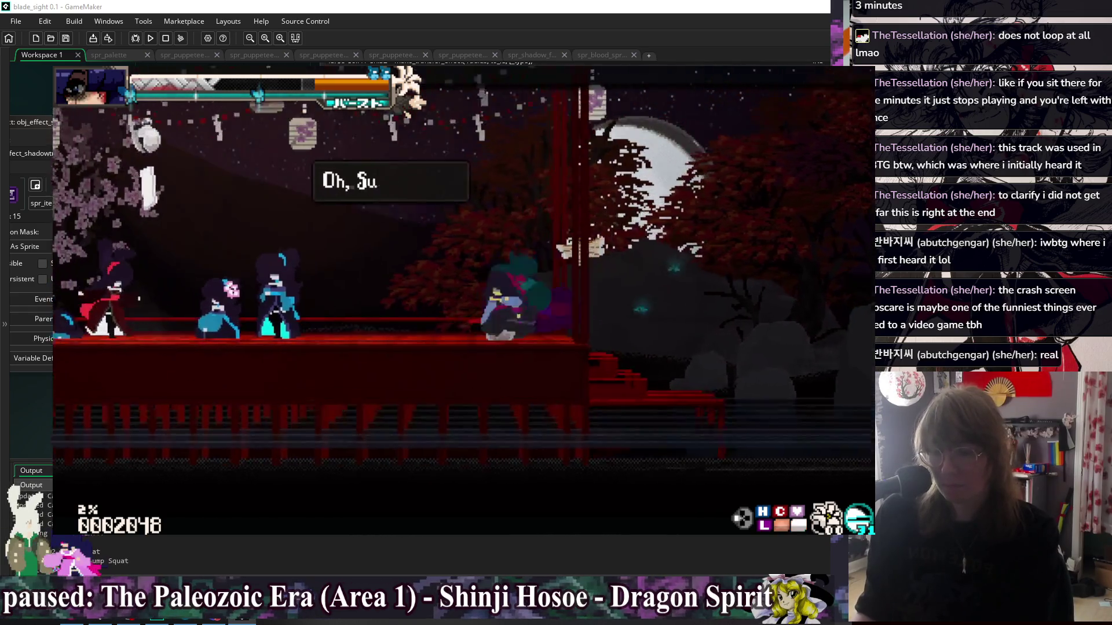
pyautogui.press('z')
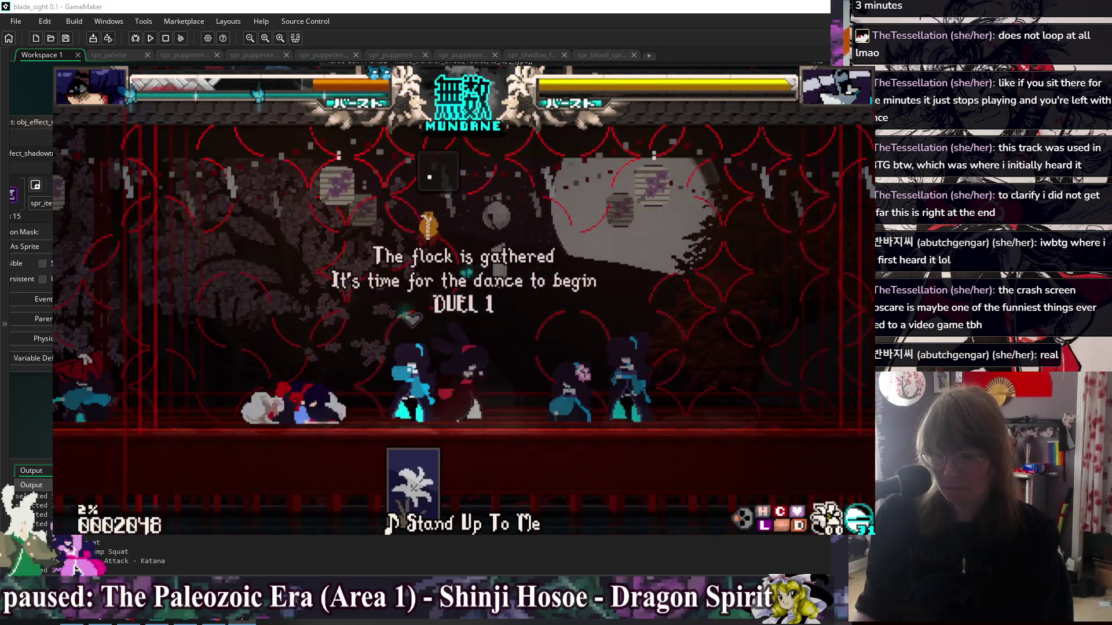
pyautogui.press('F1')
pyautogui.press('Down')
pyautogui.press('z')
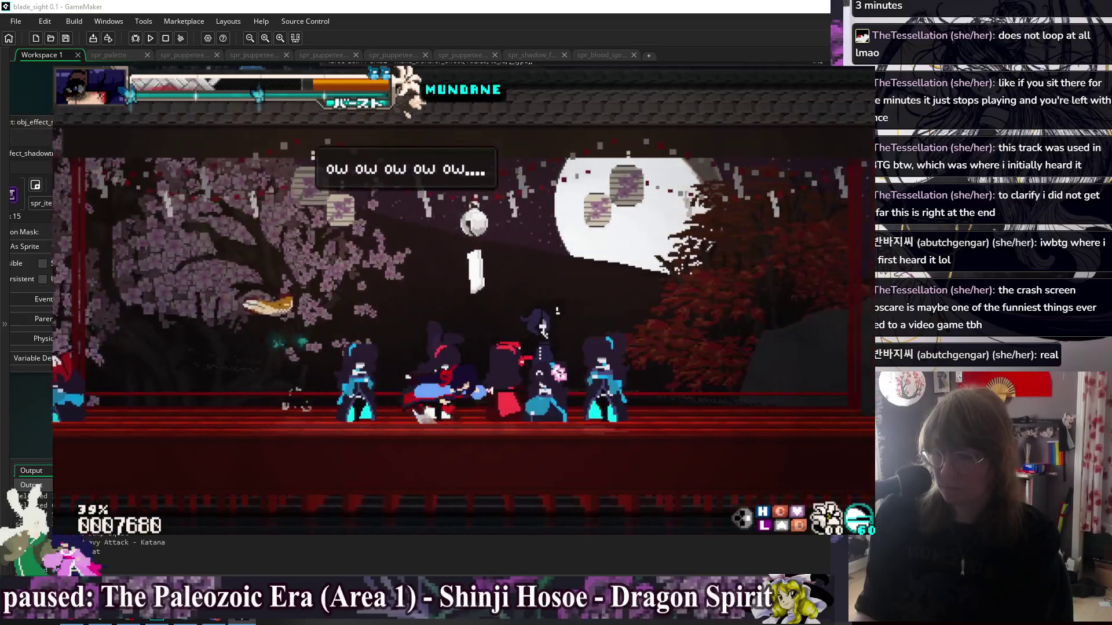
# - Run and jump across the moonlit shrine rooftop and exit right into Home
pyautogui.press('Right')
pyautogui.press('z')
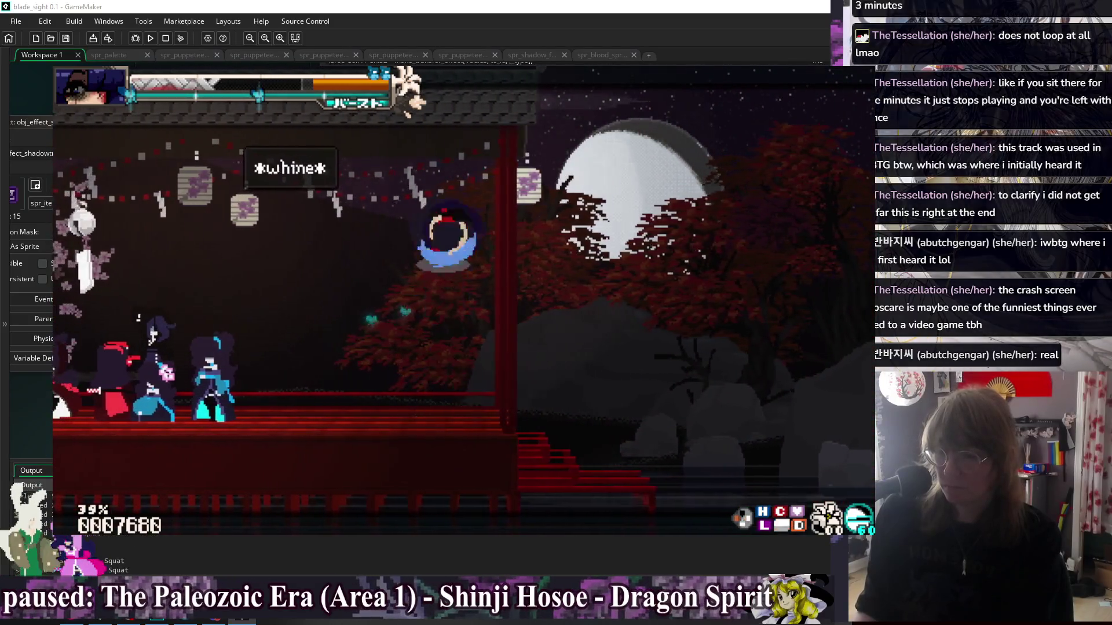
pyautogui.press('Left')
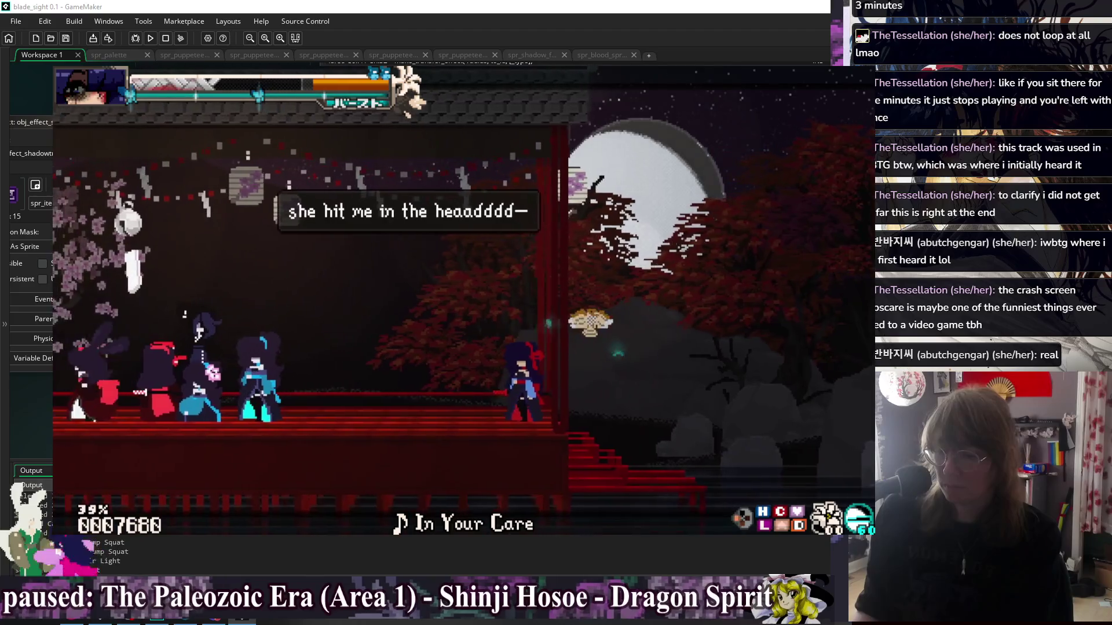
pyautogui.press('z')
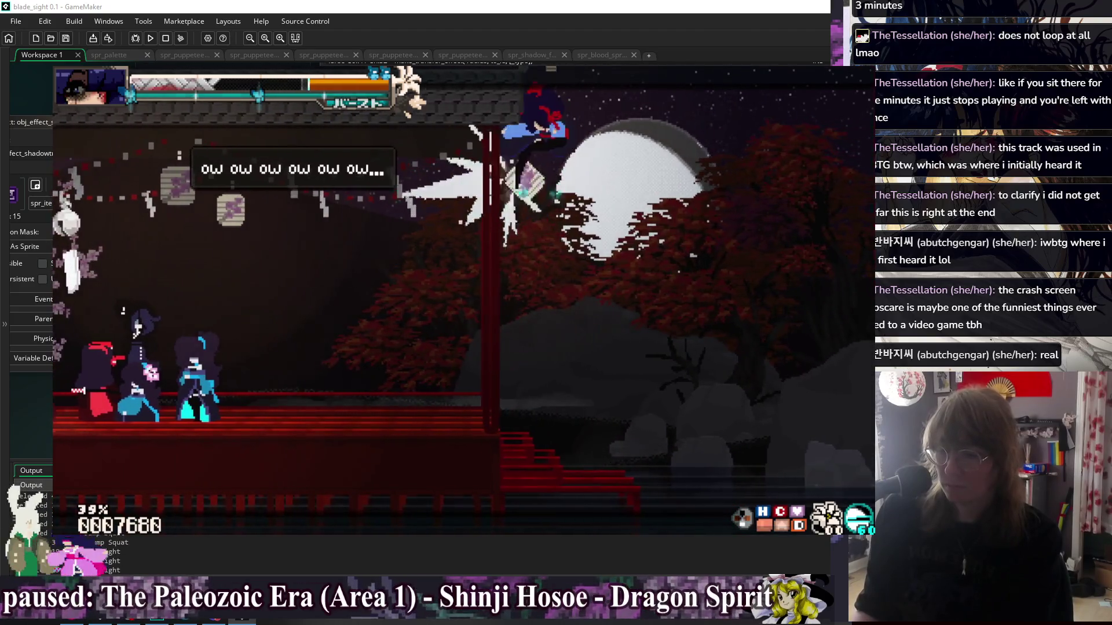
pyautogui.press('Right')
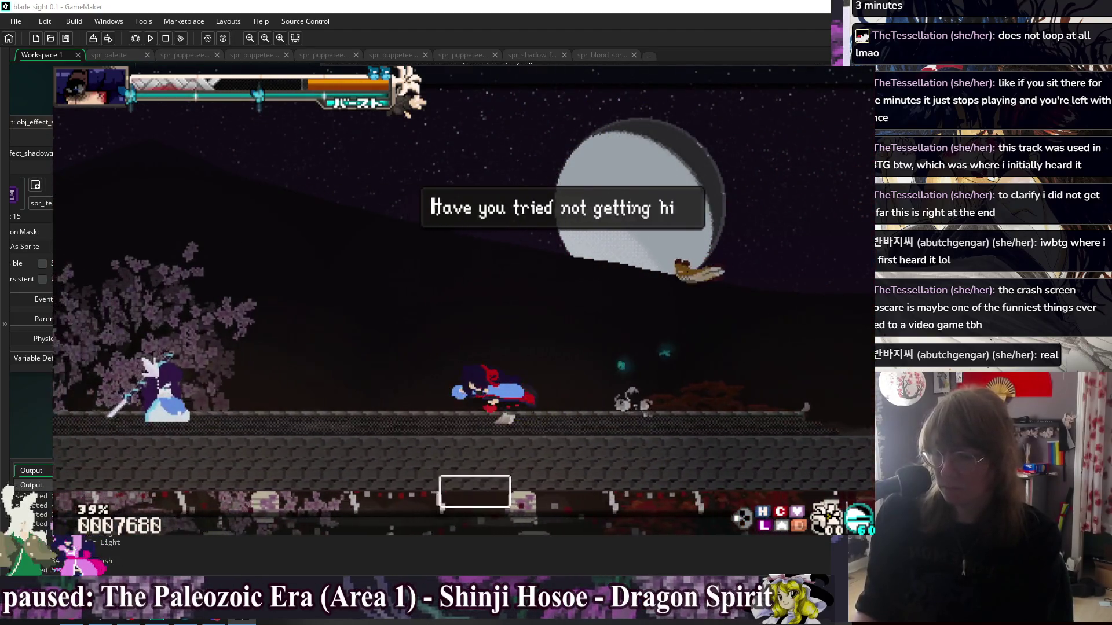
pyautogui.press('z')
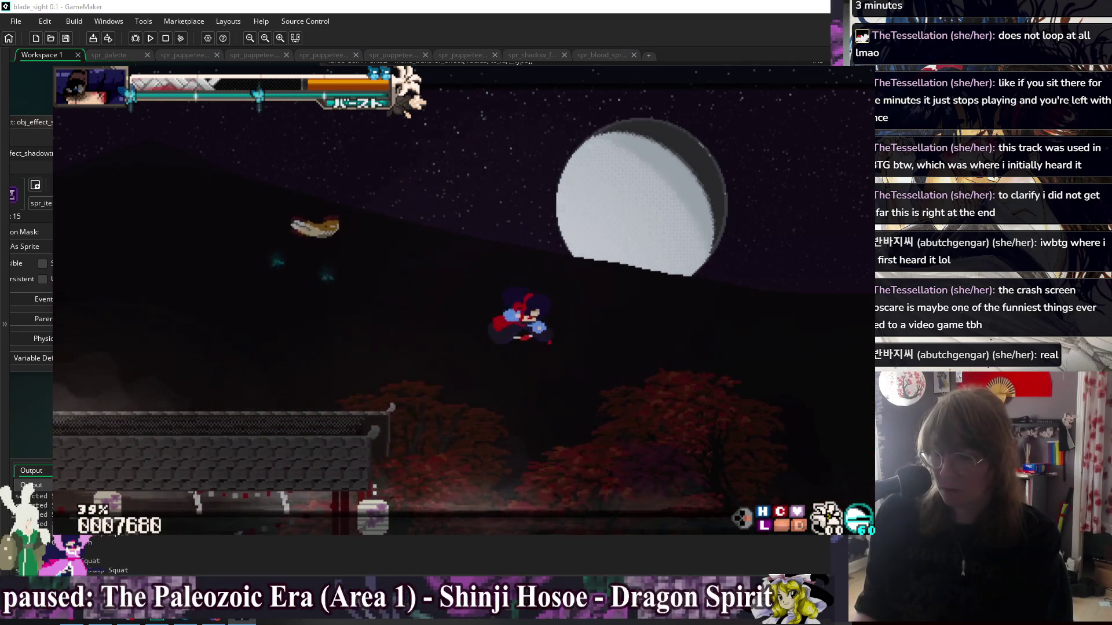
pyautogui.press('Right')
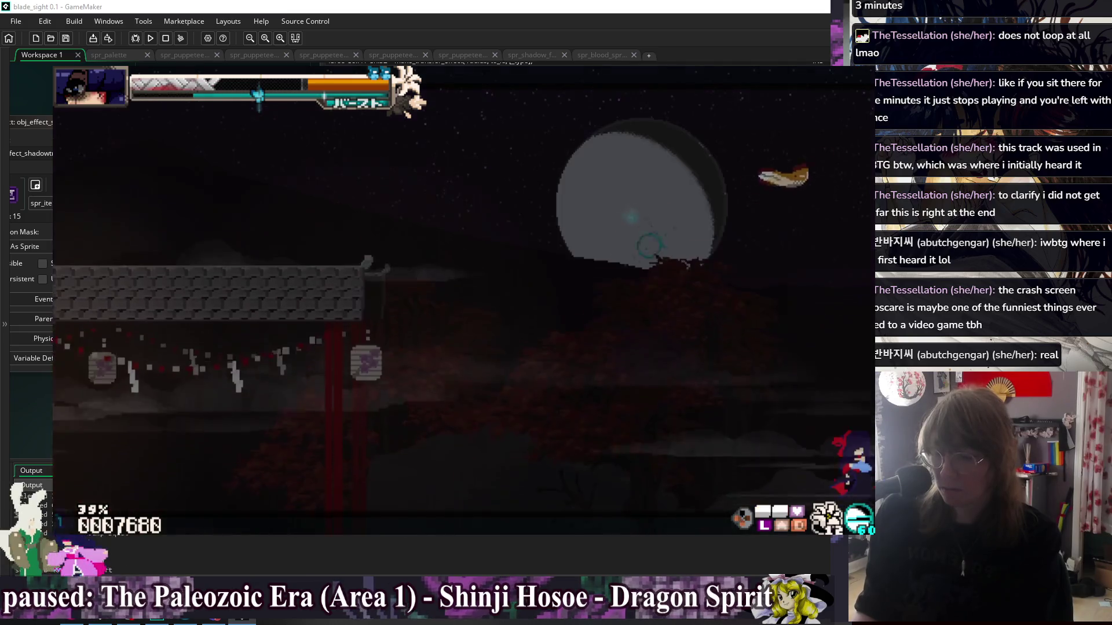
pyautogui.press('Right')
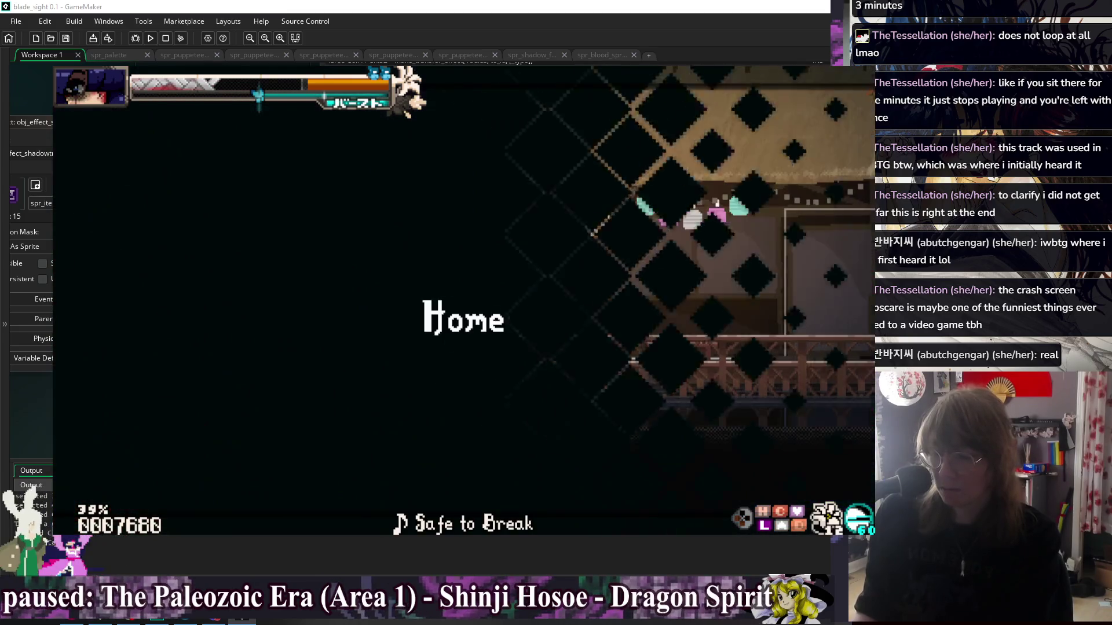
# - Jump onto the house roof, run into the forest, then jump-slash back to the left
pyautogui.press('Right')
pyautogui.press('z')
pyautogui.press('z')
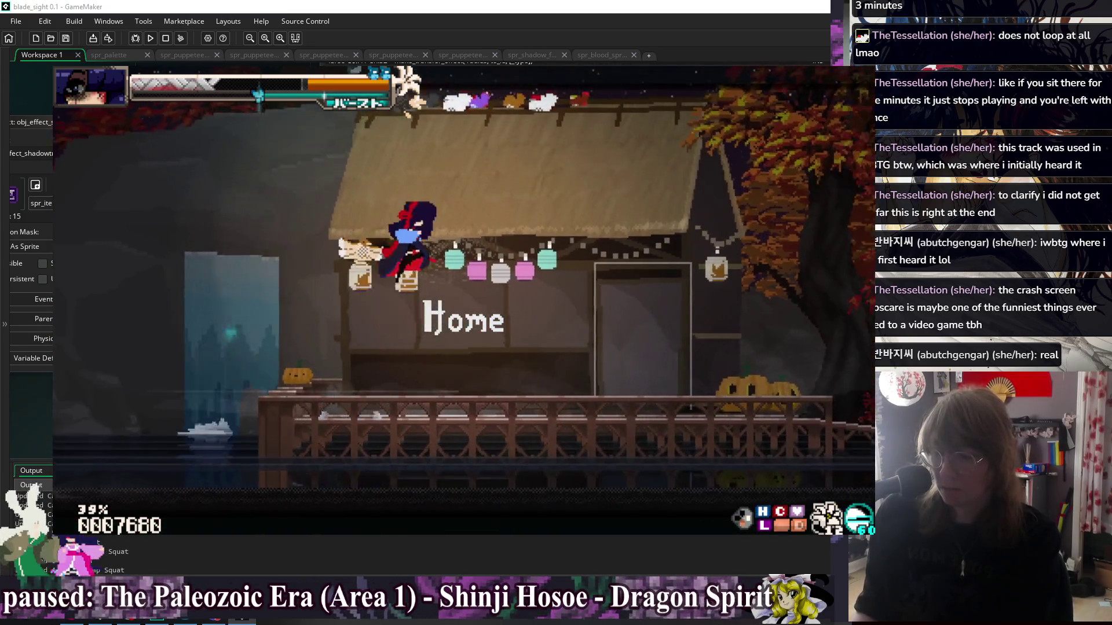
pyautogui.press('Right')
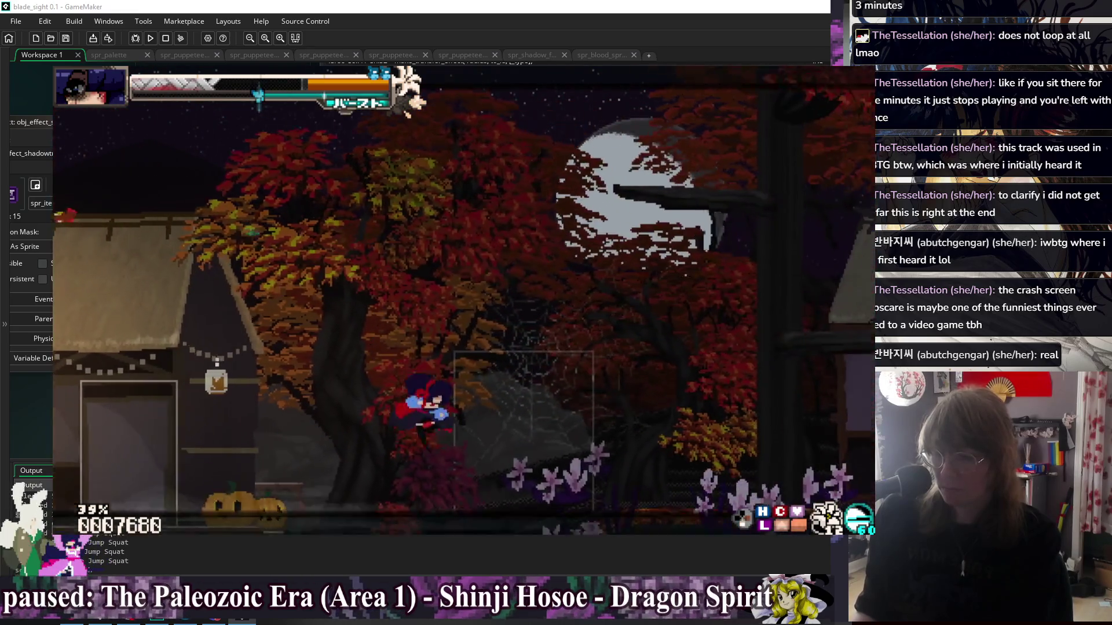
pyautogui.press('x')
pyautogui.press('Right')
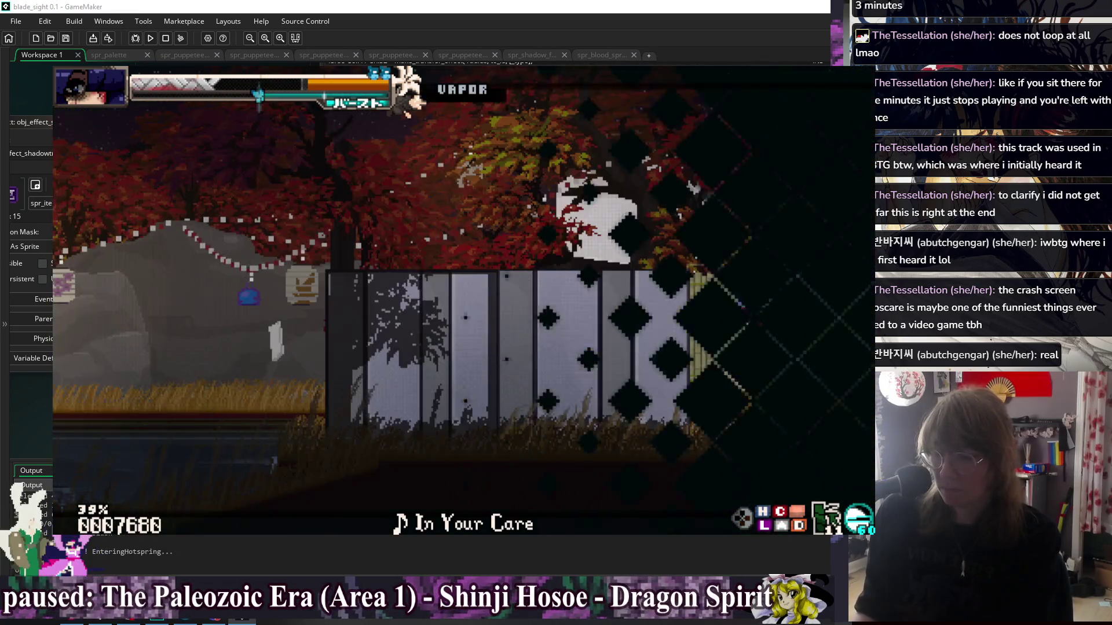
pyautogui.press('Left')
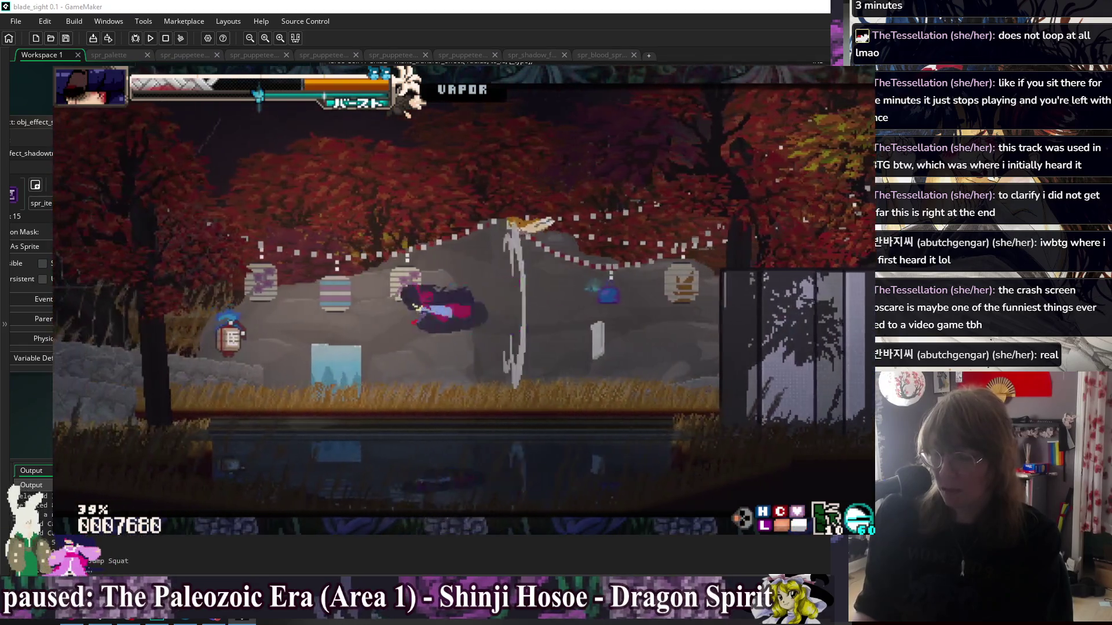
pyautogui.press('z')
pyautogui.press('x')
pyautogui.press('x')
# - Roll forward, crouch on landing, slide left, then head right back to the house
pyautogui.press('Right')
pyautogui.press('z')
pyautogui.press('Right')
pyautogui.press('Down')
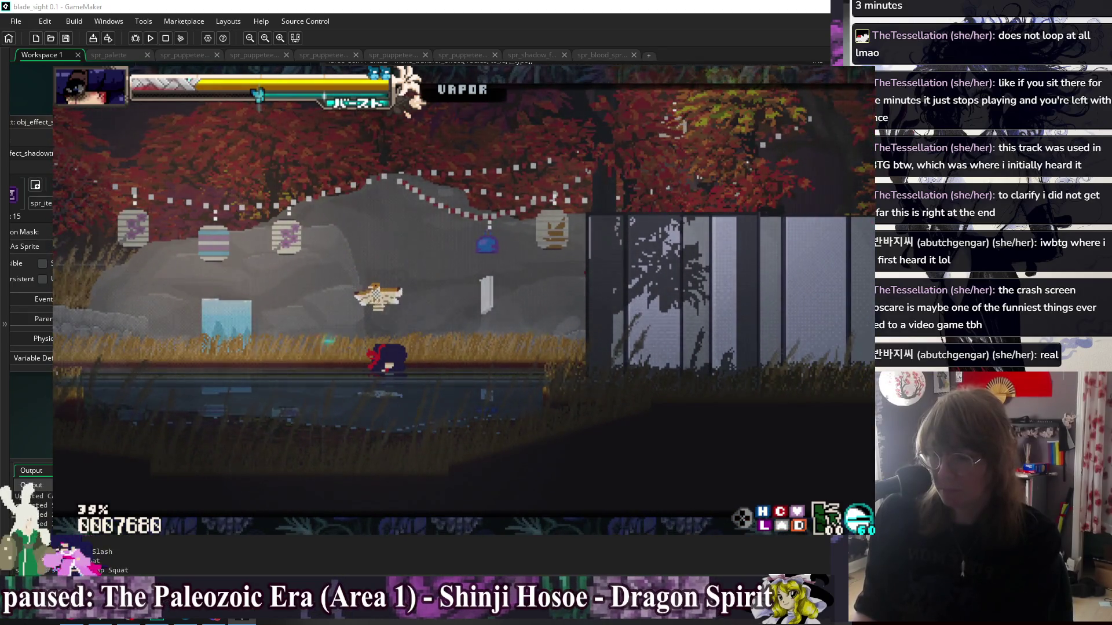
pyautogui.press('Left')
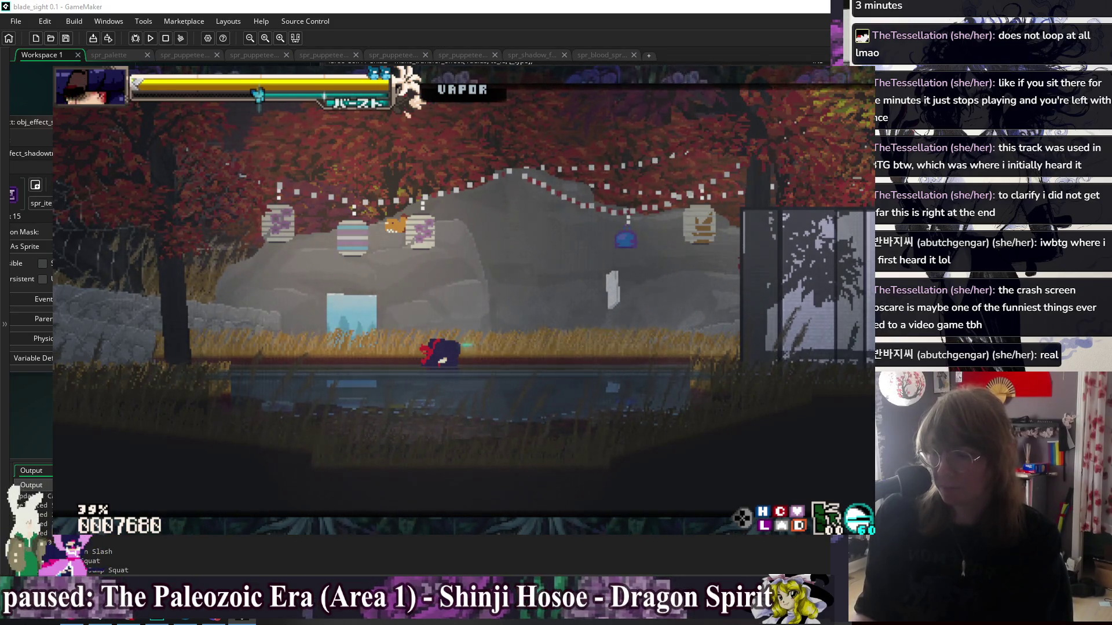
pyautogui.press('Right')
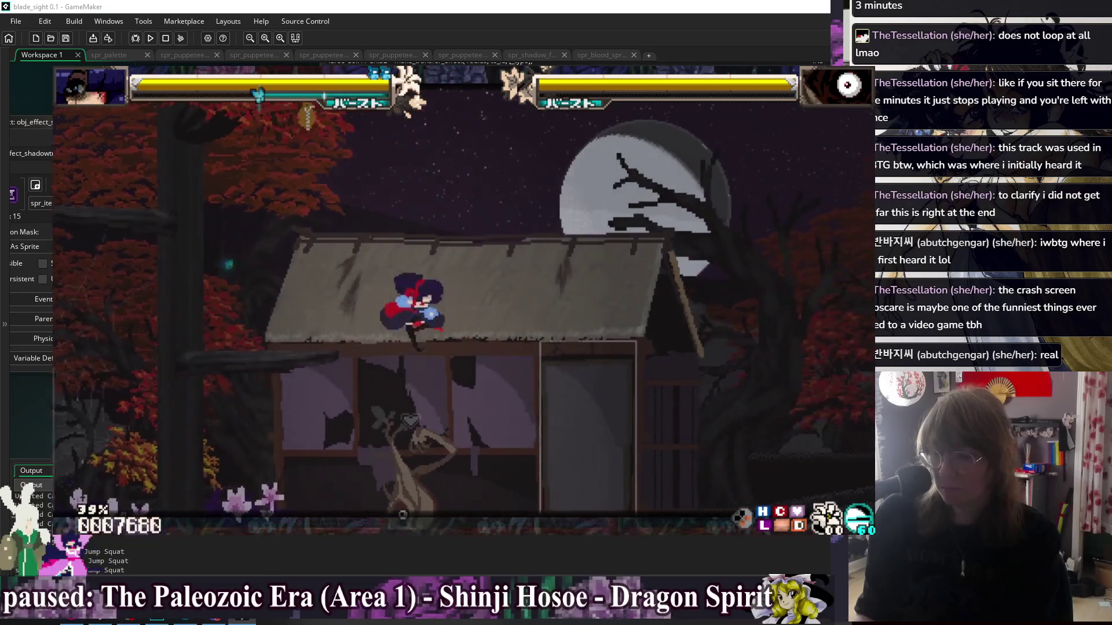
# - Combo the enemy by the house with katana slashes and a dash until KNOCKOUT
pyautogui.press('Down')
pyautogui.press('x')
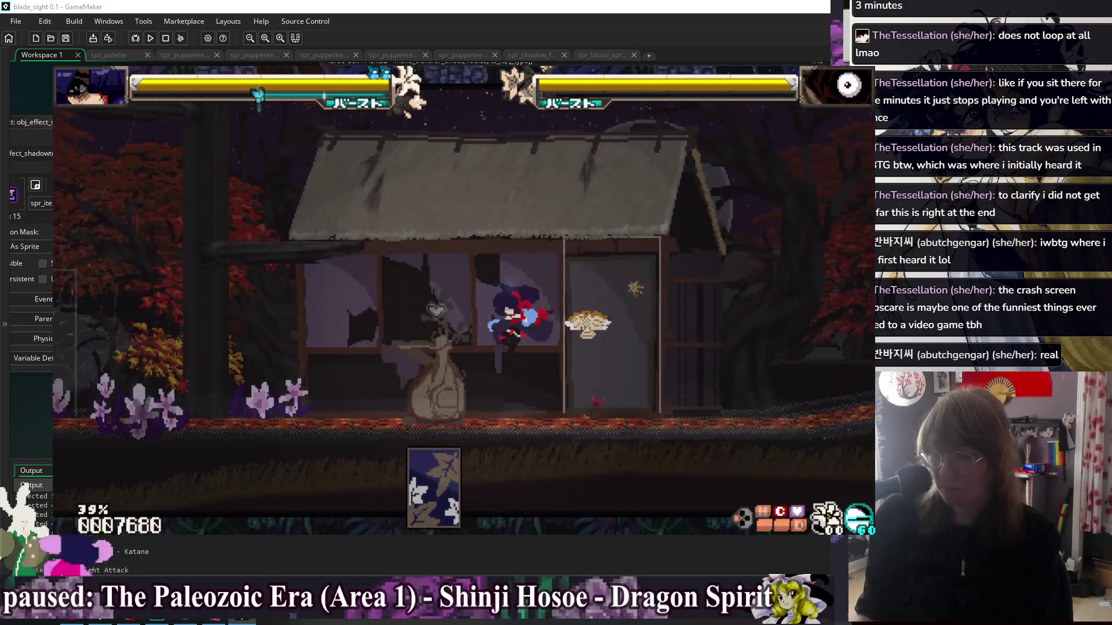
pyautogui.press('c')
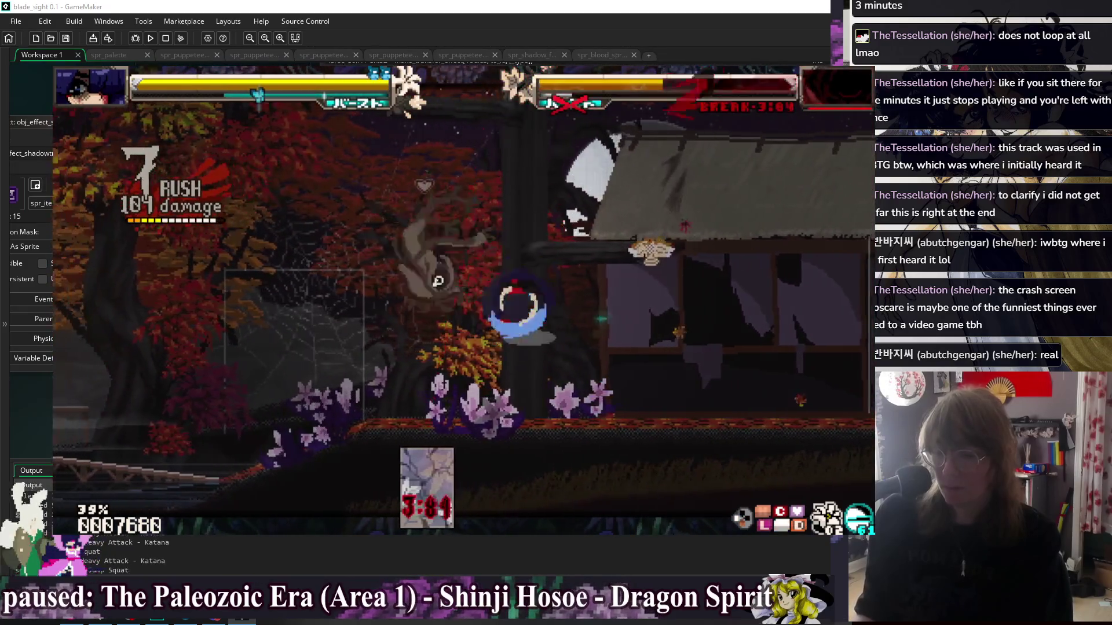
pyautogui.press('c')
pyautogui.press('c')
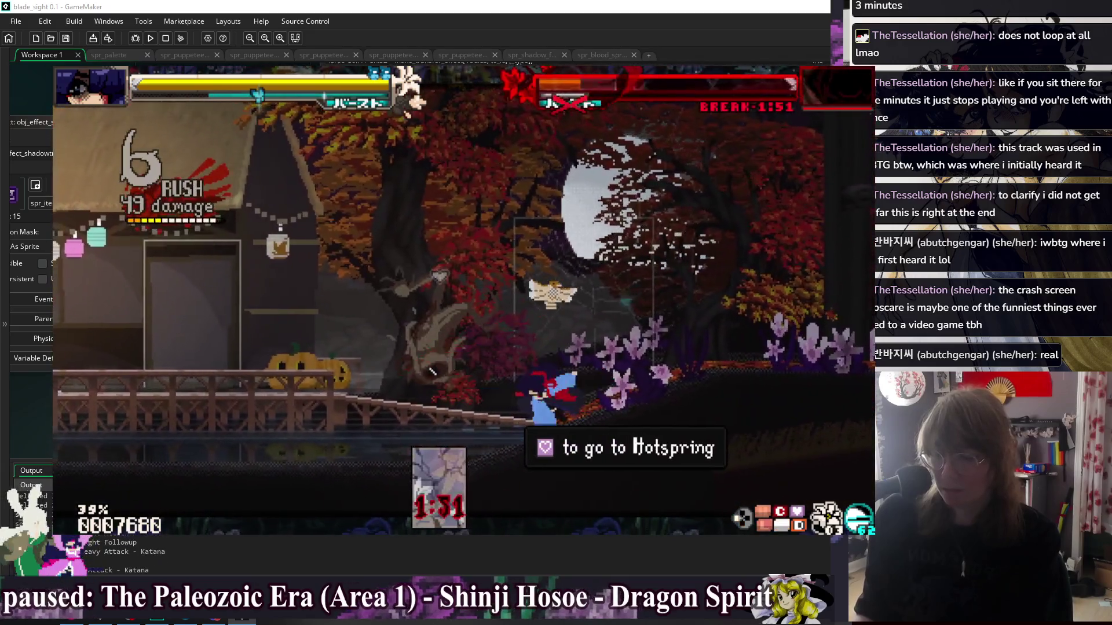
pyautogui.press('x')
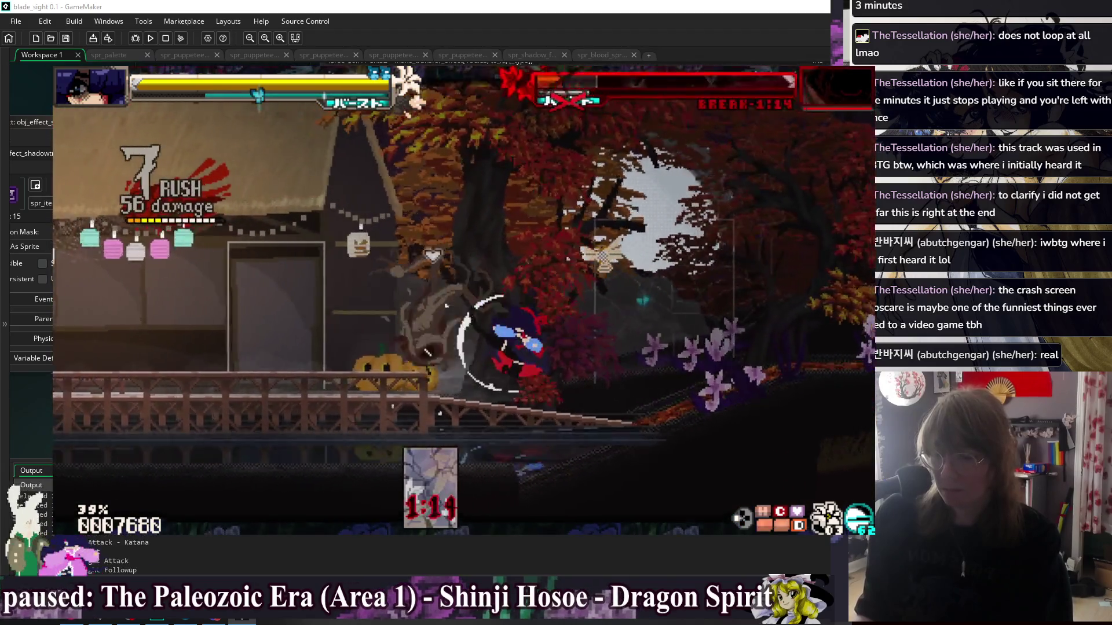
pyautogui.press('x')
pyautogui.press('shift')
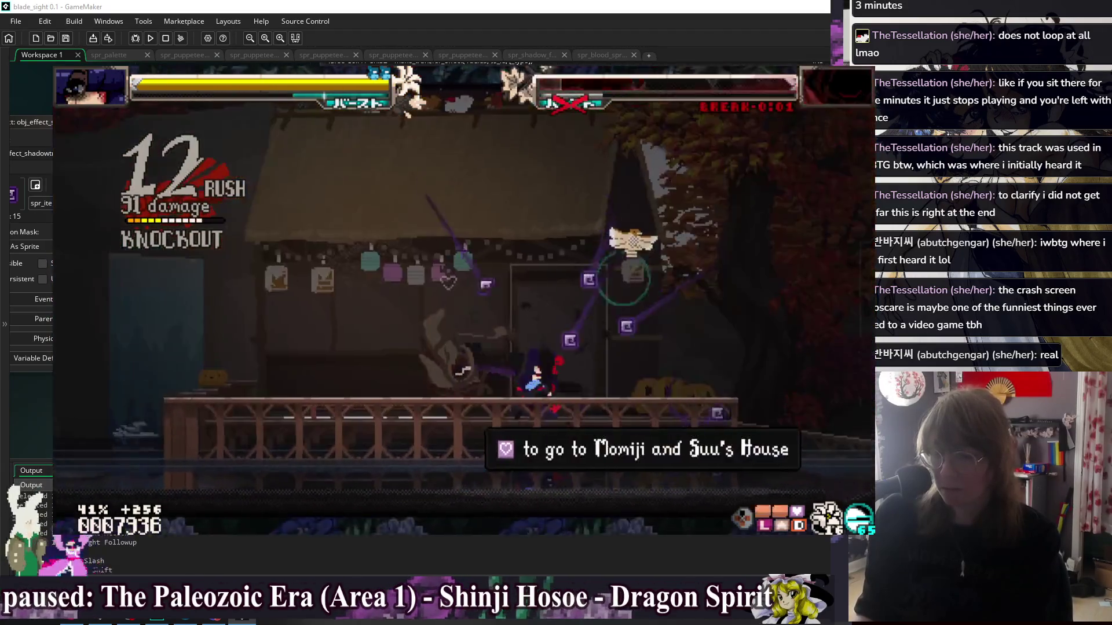
pyautogui.press('c')
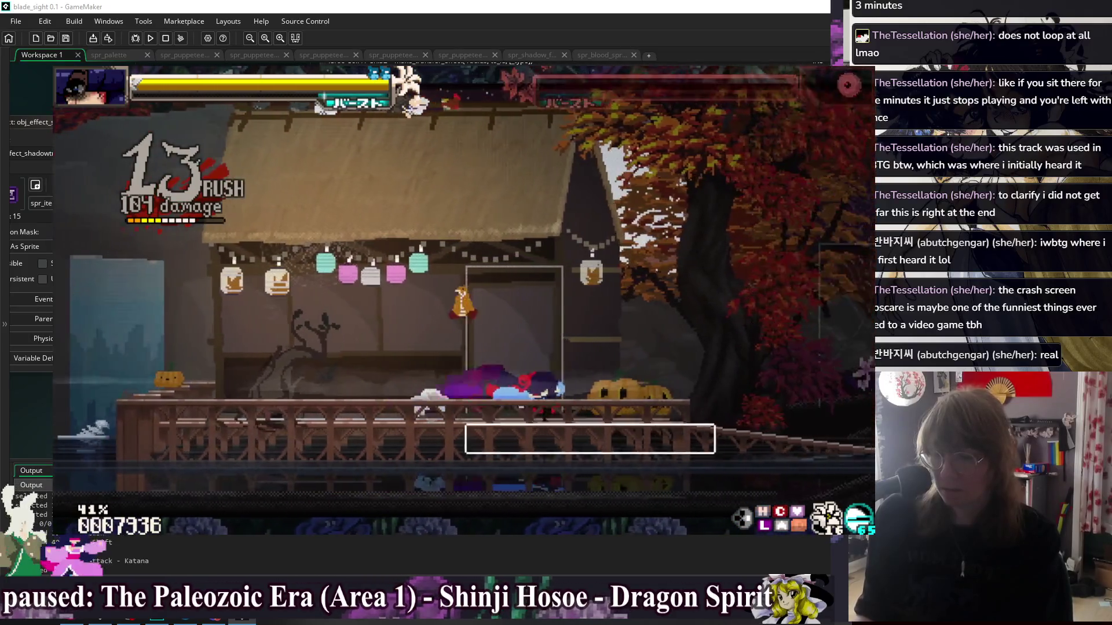
# - Wander through the autumn trees and nearby rooms, then quit the test run with Escape
pyautogui.press('Right')
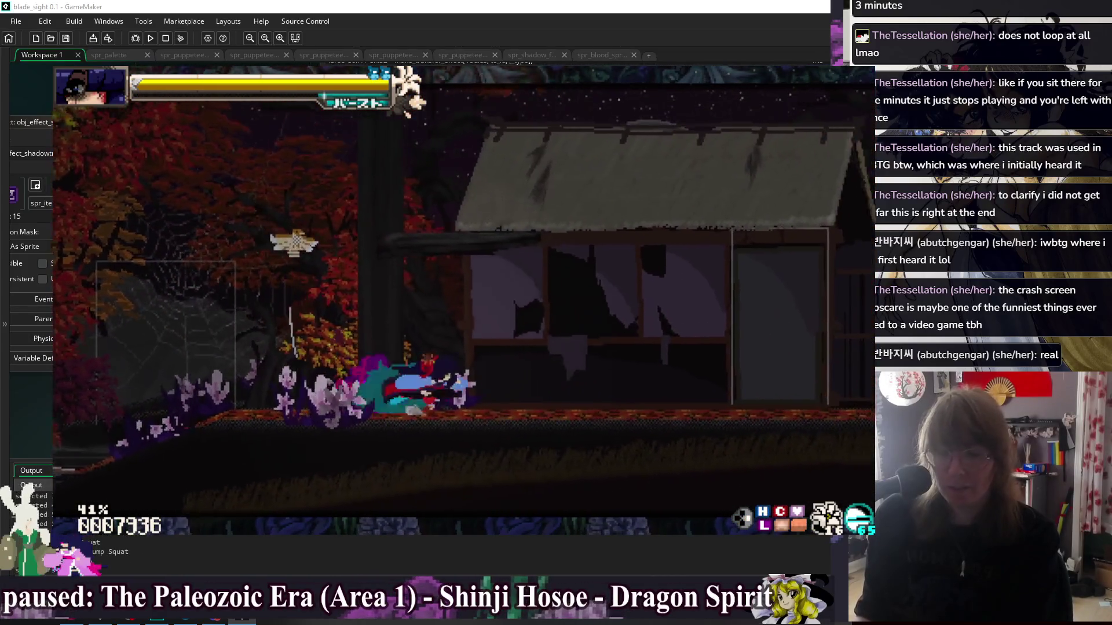
pyautogui.press('z')
pyautogui.press('Right')
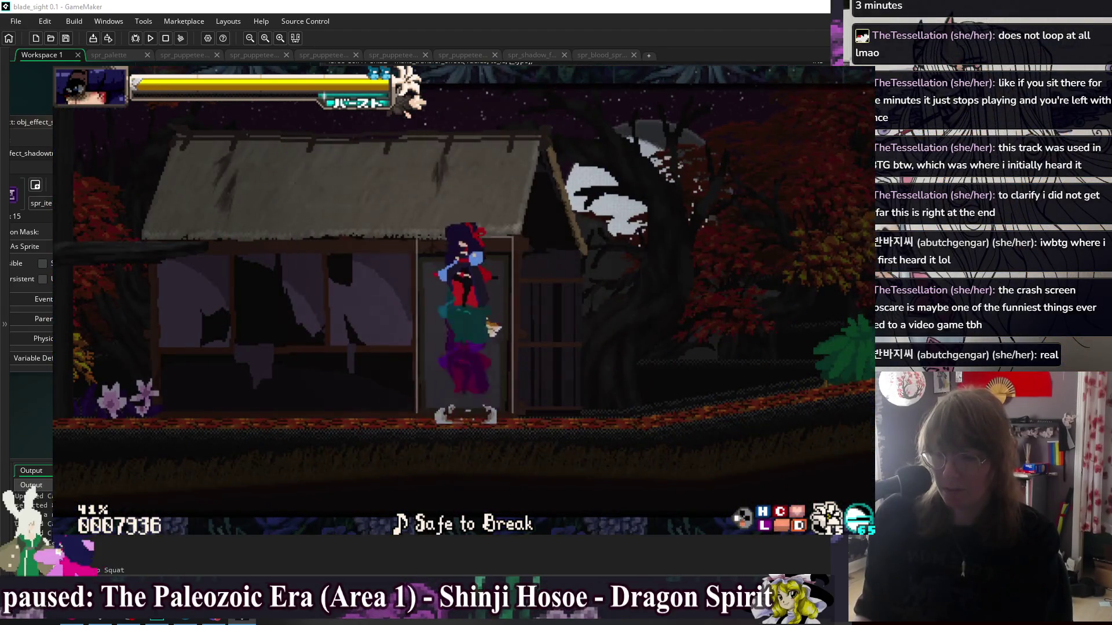
pyautogui.press('z')
pyautogui.press('Left')
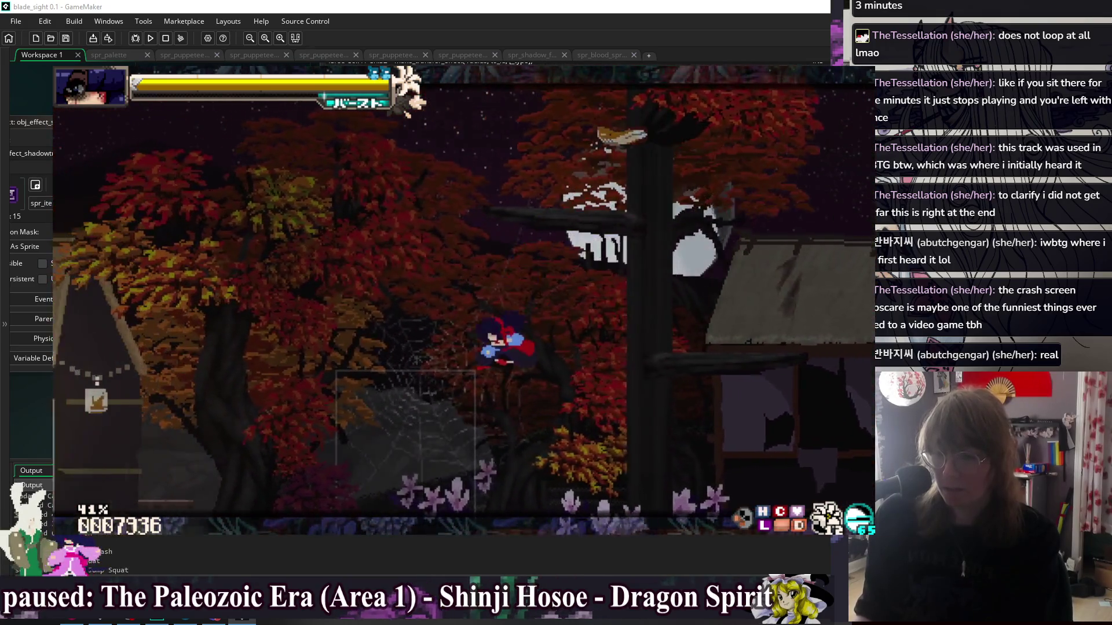
pyautogui.press('Right')
pyautogui.press('z')
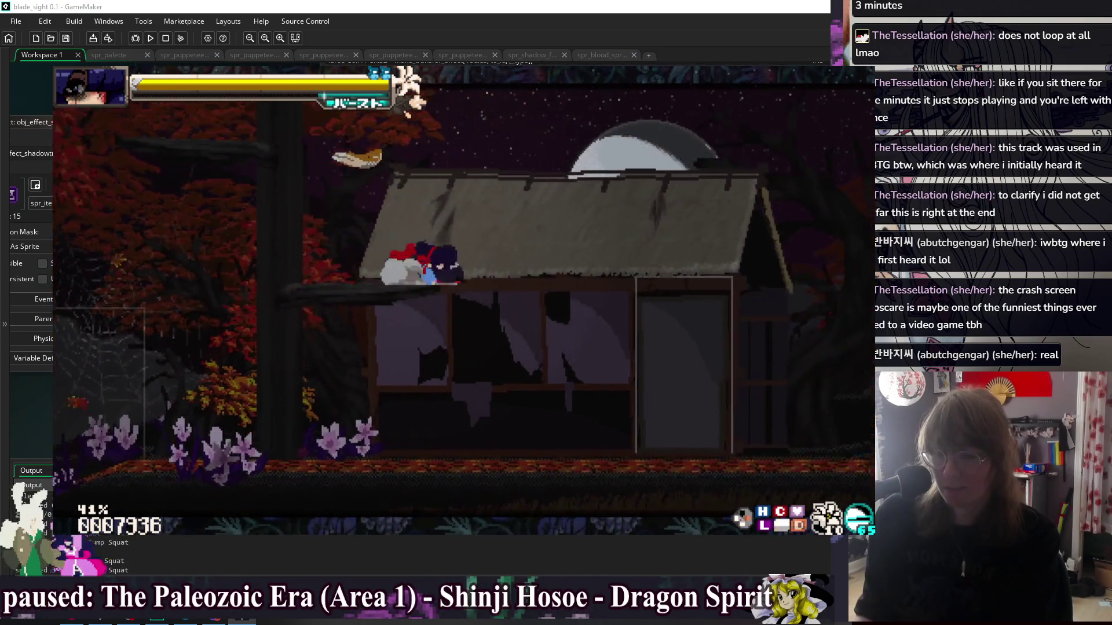
pyautogui.press('Left')
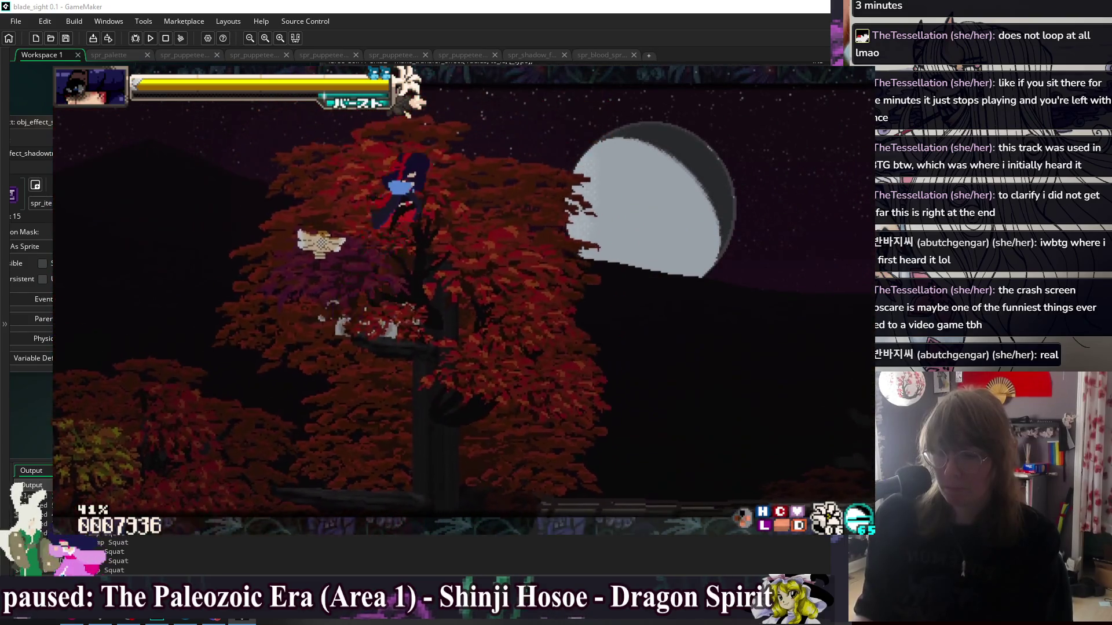
pyautogui.press('Right')
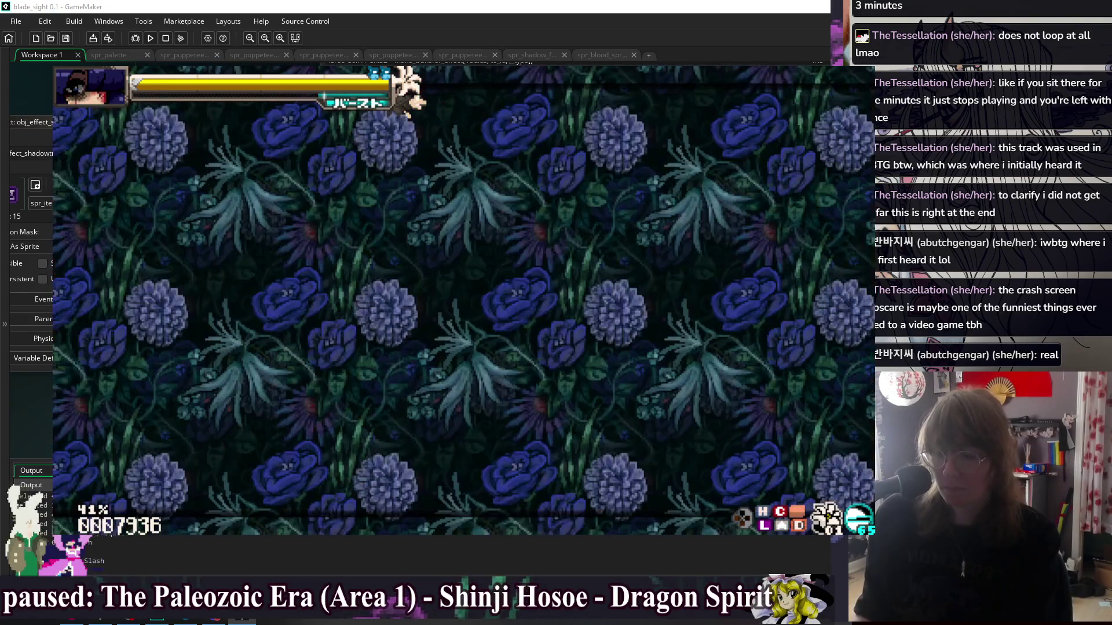
pyautogui.press('Escape')
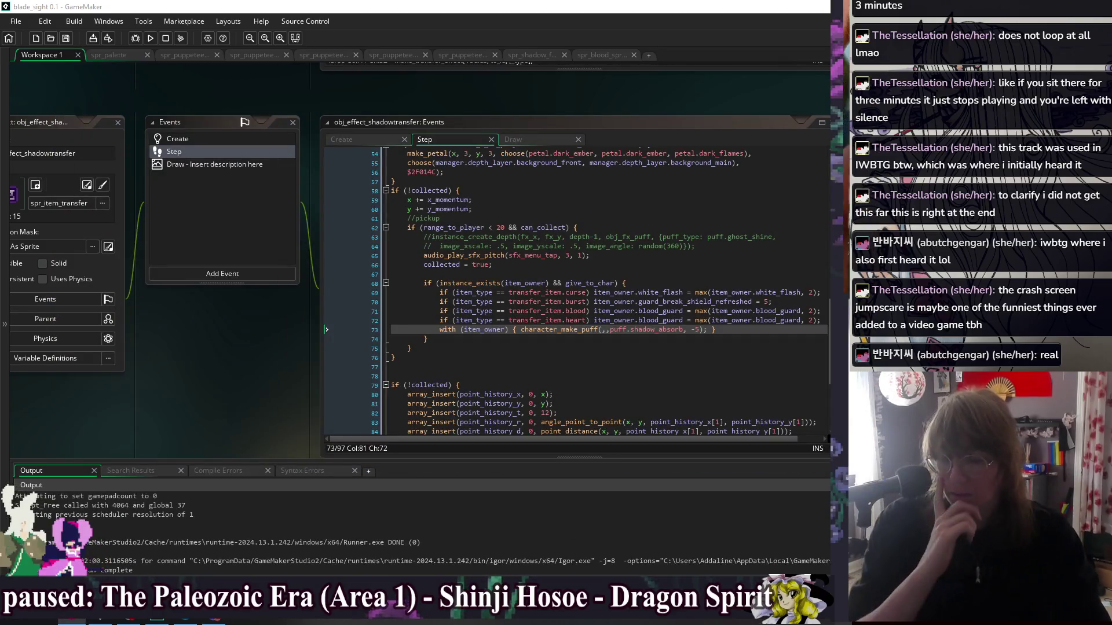
pyautogui.press('Home')
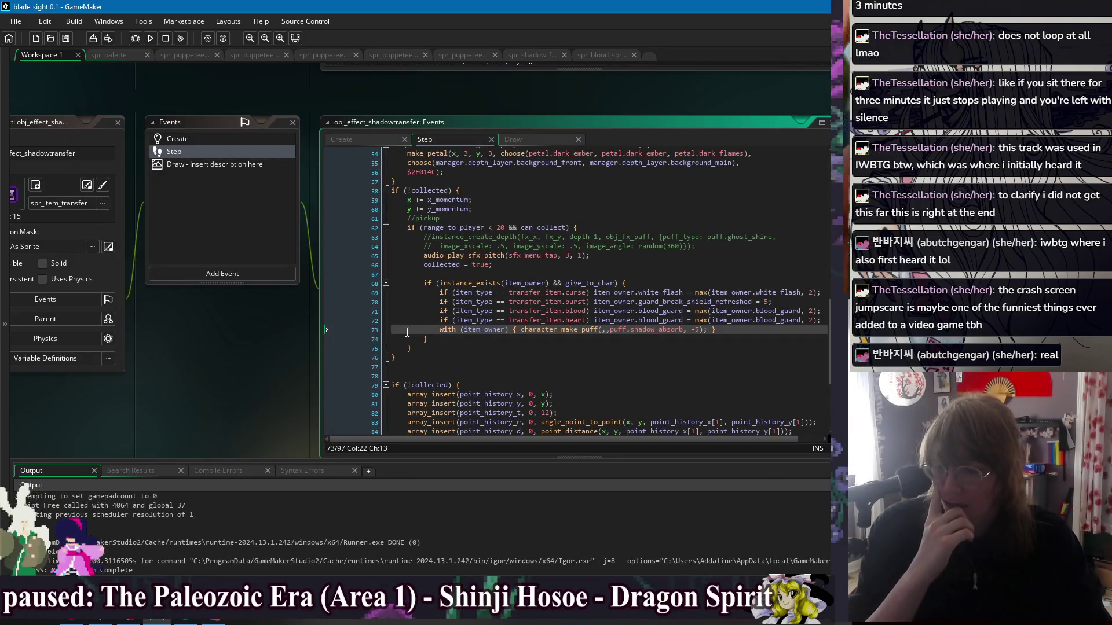
pyautogui.hotkey('ctrl', 'k')
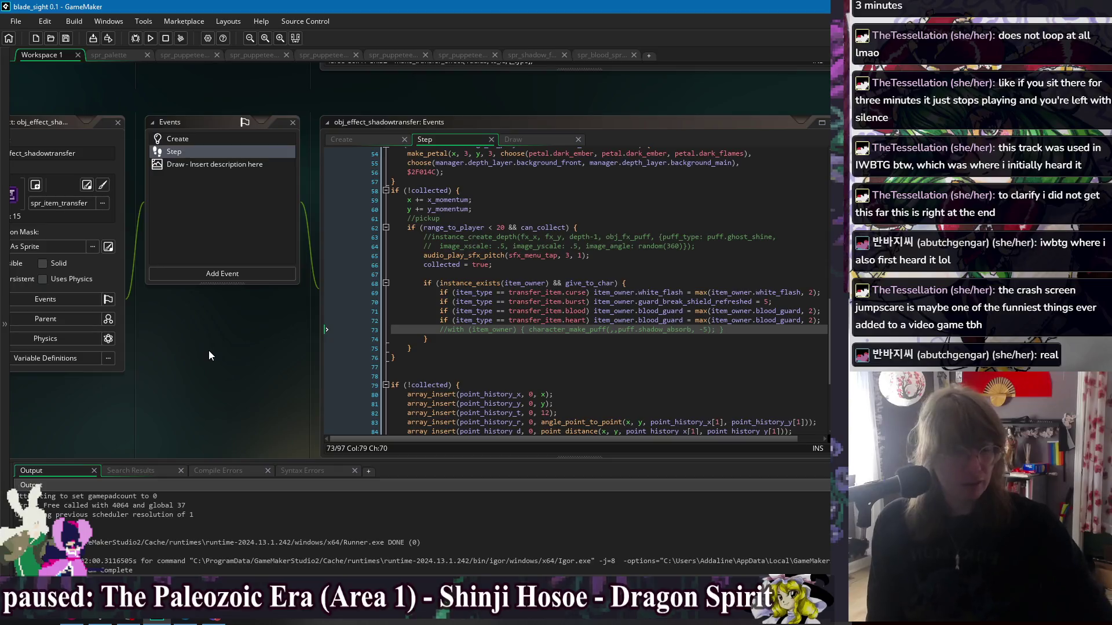
pyautogui.click(338, 358)
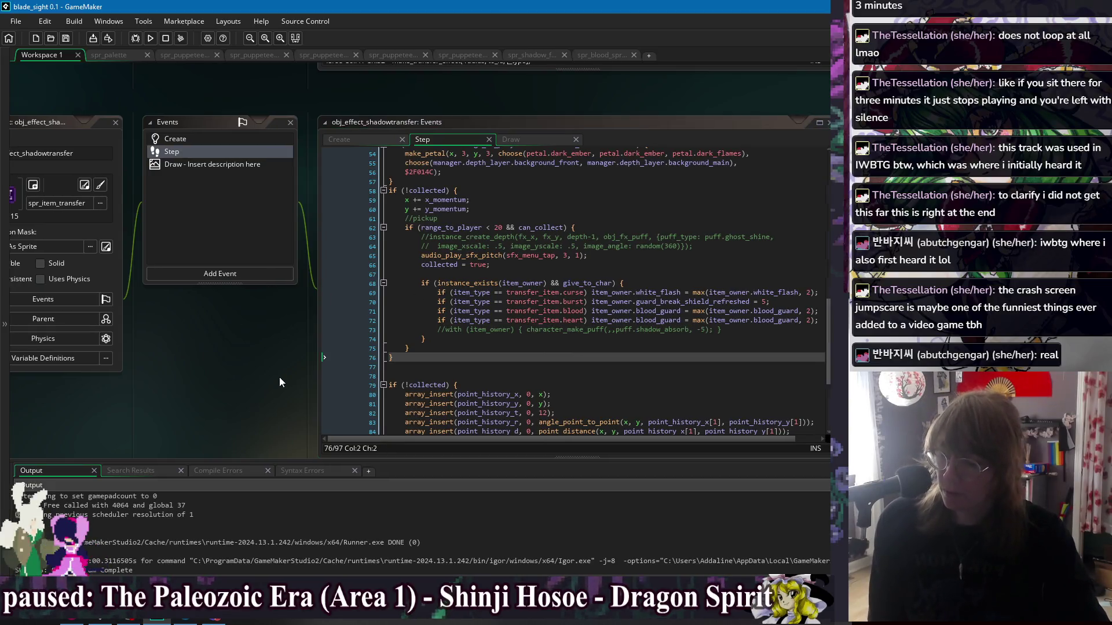
pyautogui.moveTo(282, 377); pyautogui.dragTo(227, 352)
pyautogui.rightClick(185, 303)
pyautogui.moveTo(201, 322)
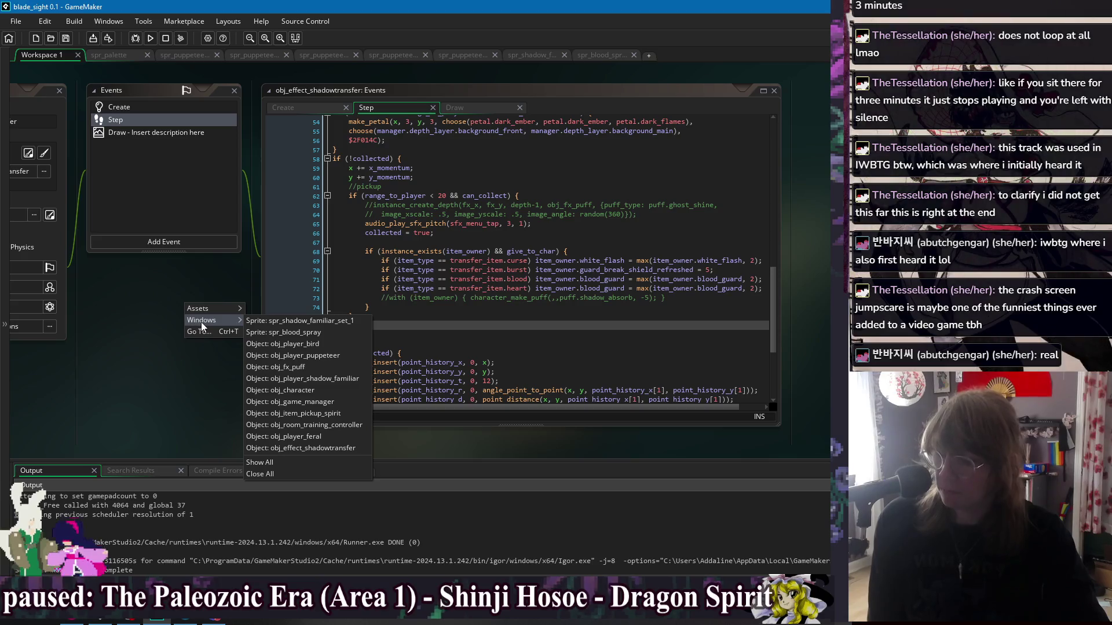
pyautogui.click(187, 381)
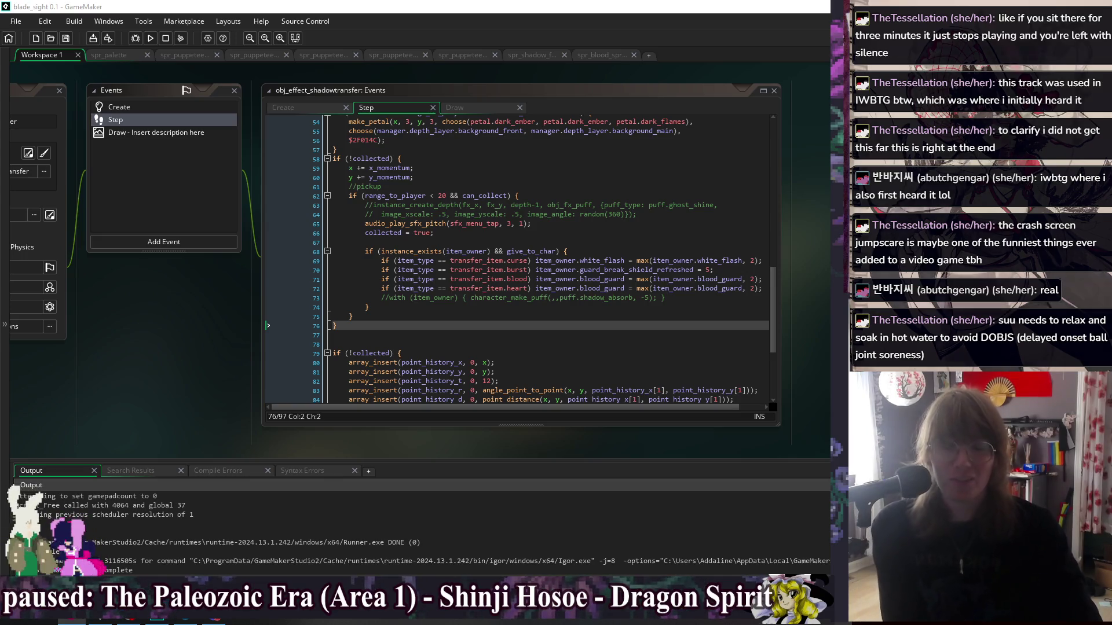
pyautogui.click(435, 244)
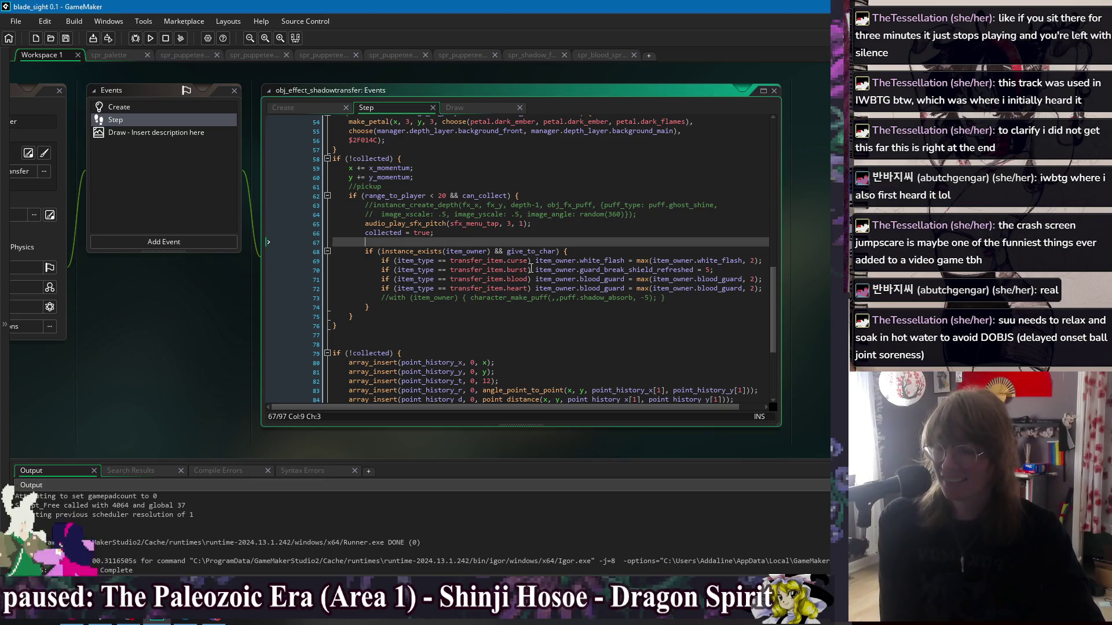
pyautogui.click(680, 306)
pyautogui.click(693, 299)
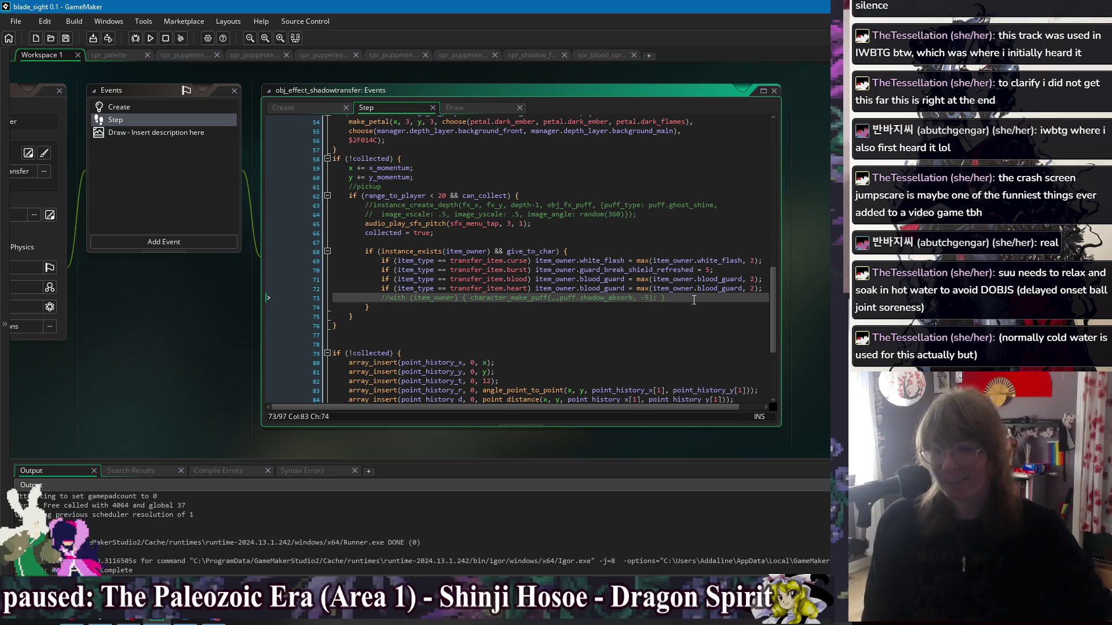
pyautogui.click(650, 336)
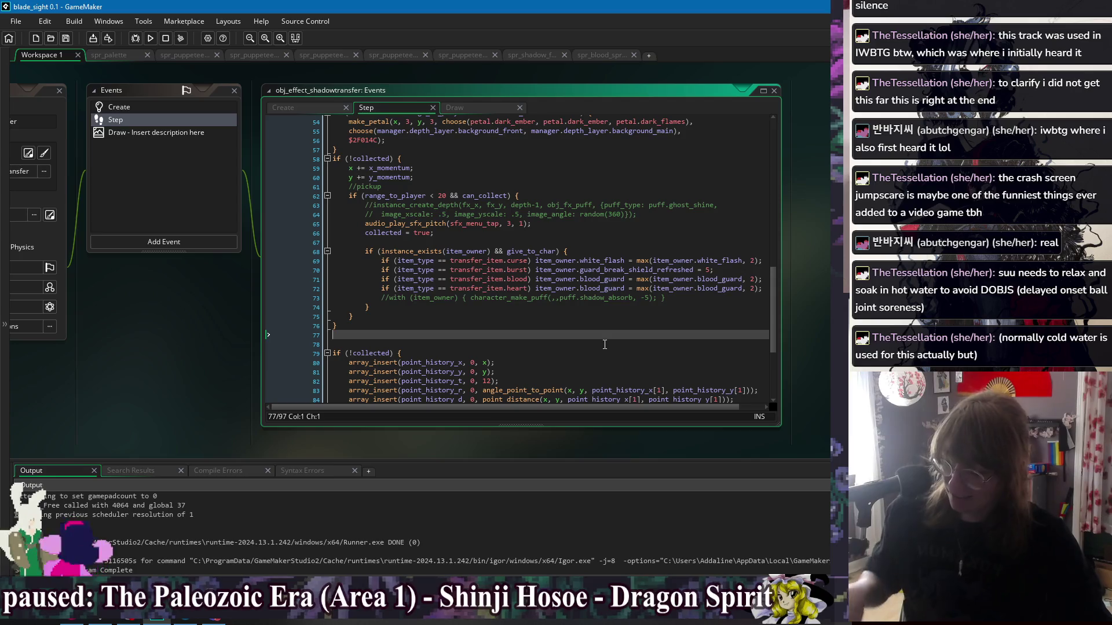
pyautogui.click(695, 304)
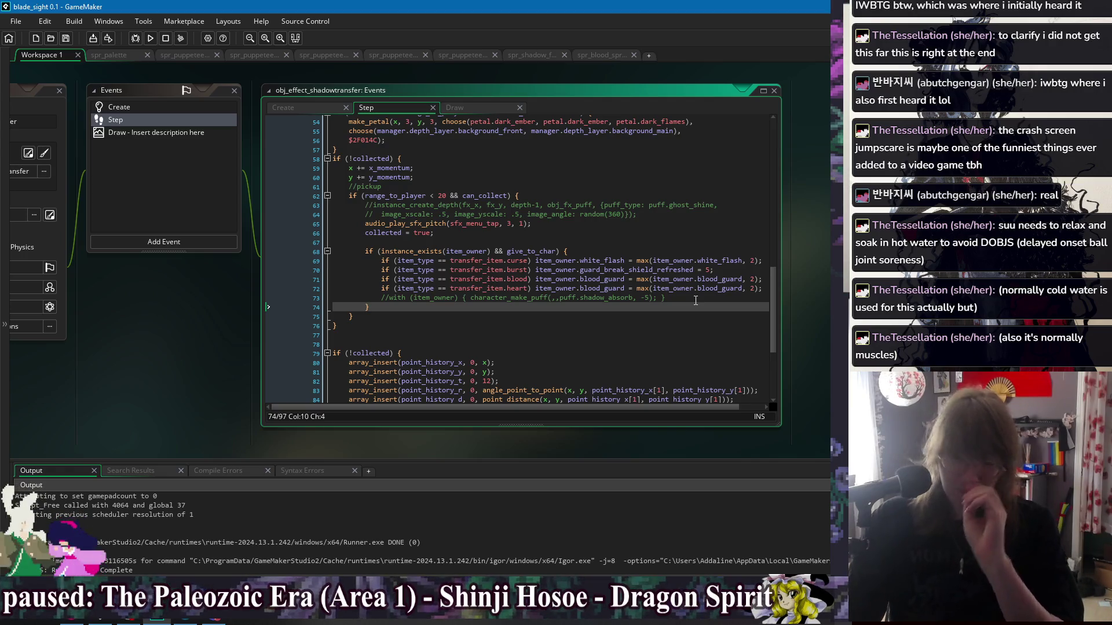
pyautogui.click(540, 242)
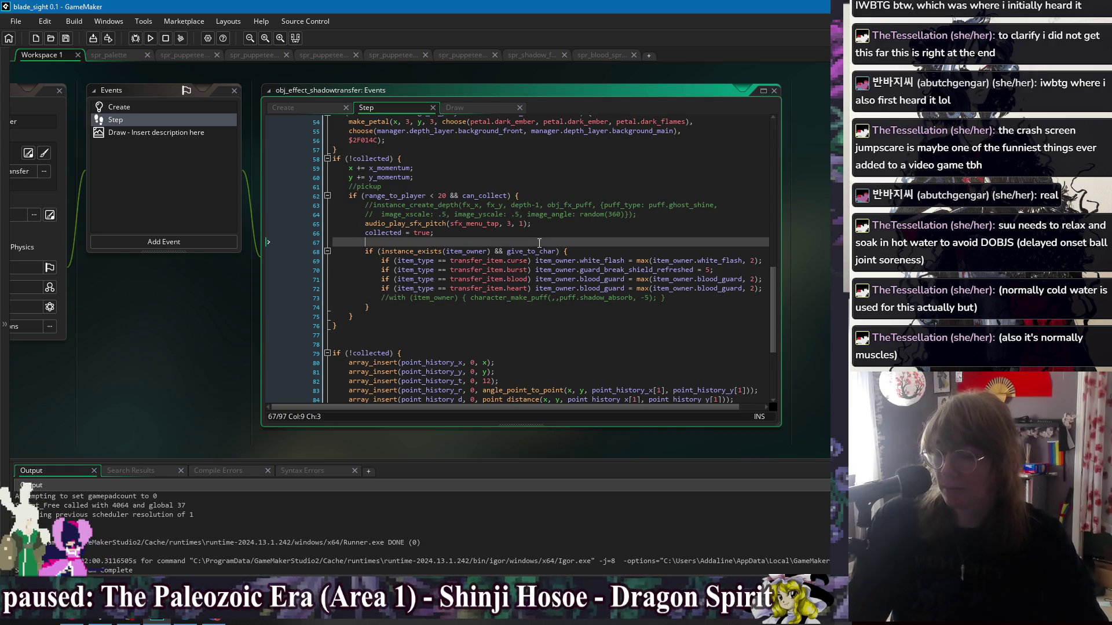
pyautogui.click(575, 309)
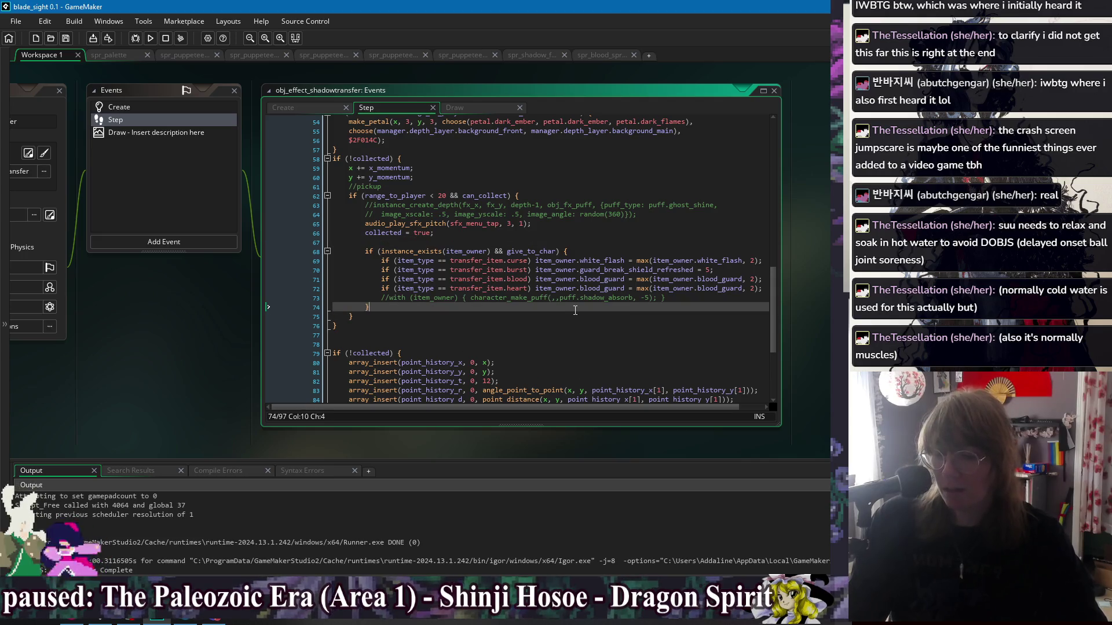
pyautogui.click(672, 298)
pyautogui.click(668, 323)
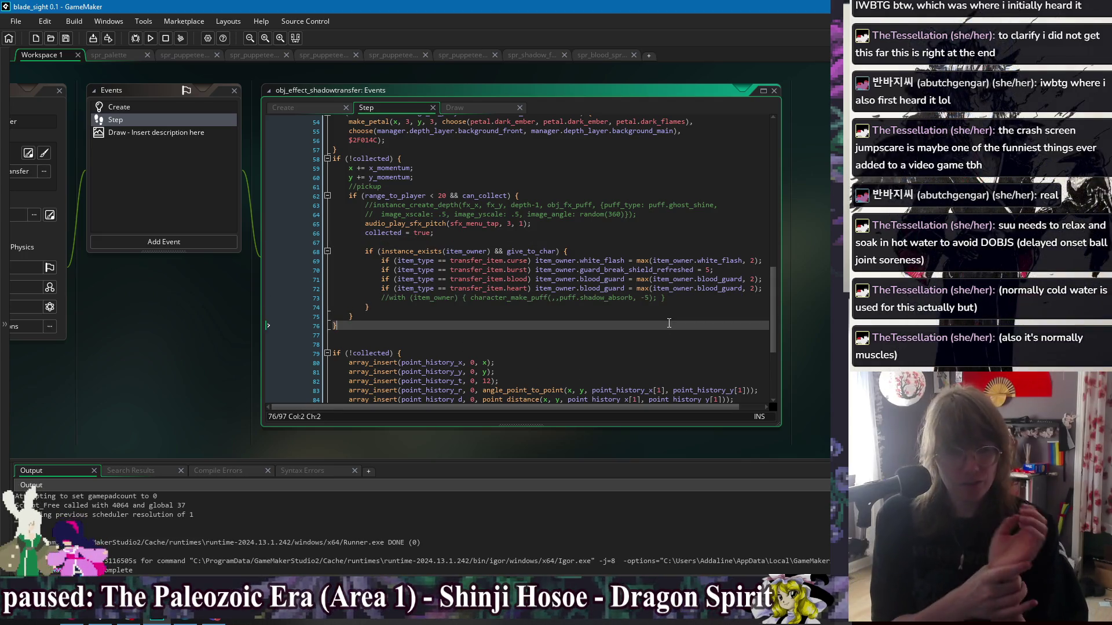
pyautogui.click(484, 238)
pyautogui.click(524, 245)
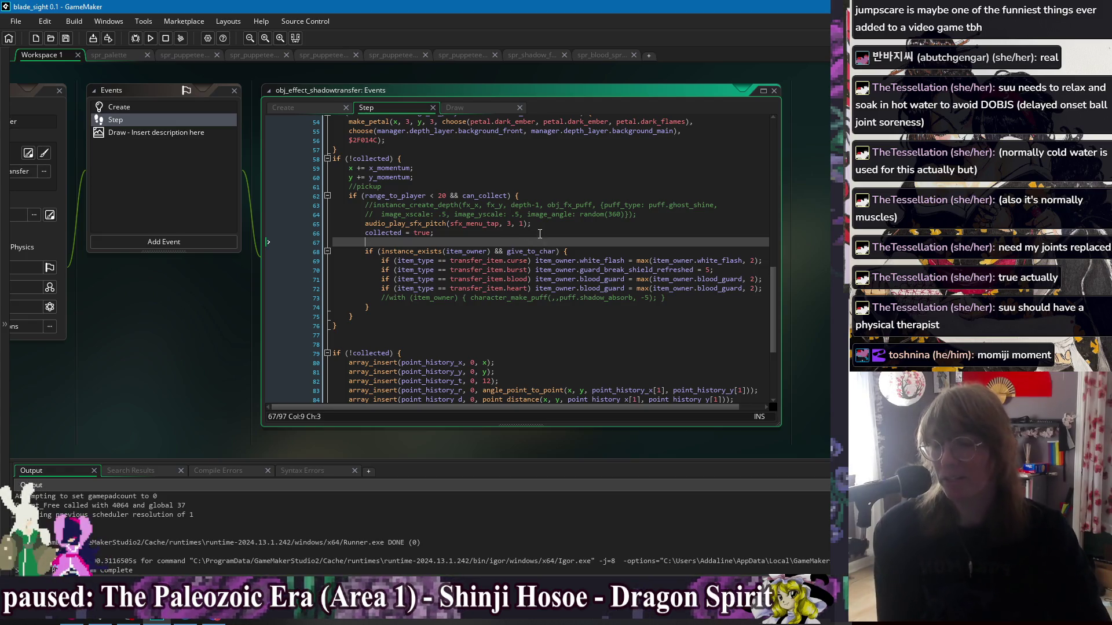
# - Step through the collected = true, give_to_char and sound-playing lines 65–68 of the pickup code
pyautogui.click(540, 234)
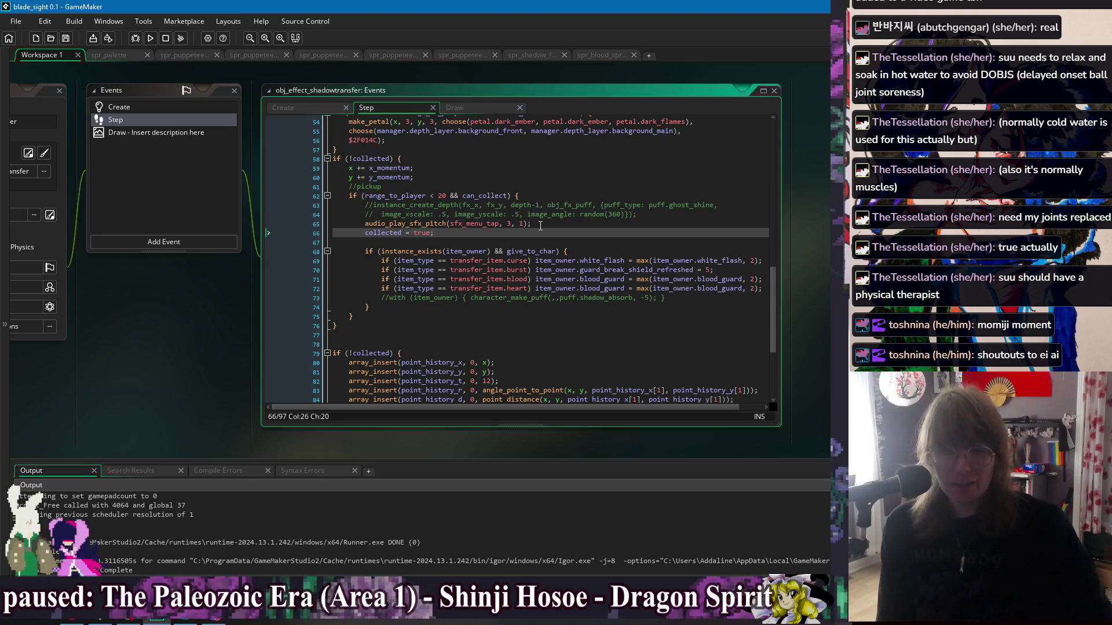
pyautogui.click(507, 250)
pyautogui.press('Up')
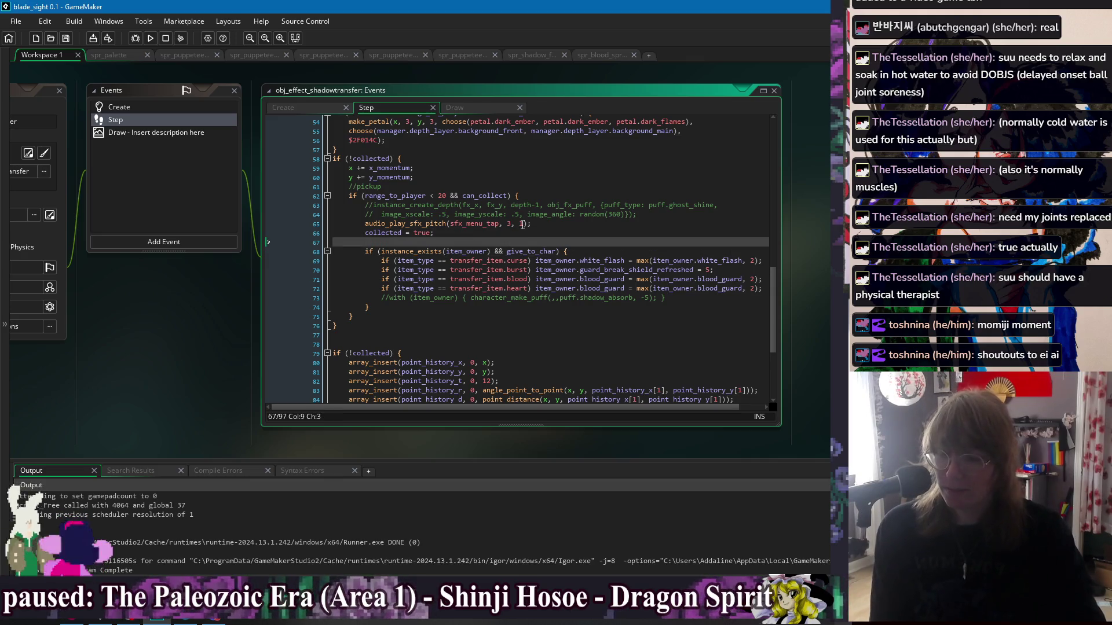
pyautogui.press('Up')
pyautogui.click(555, 222)
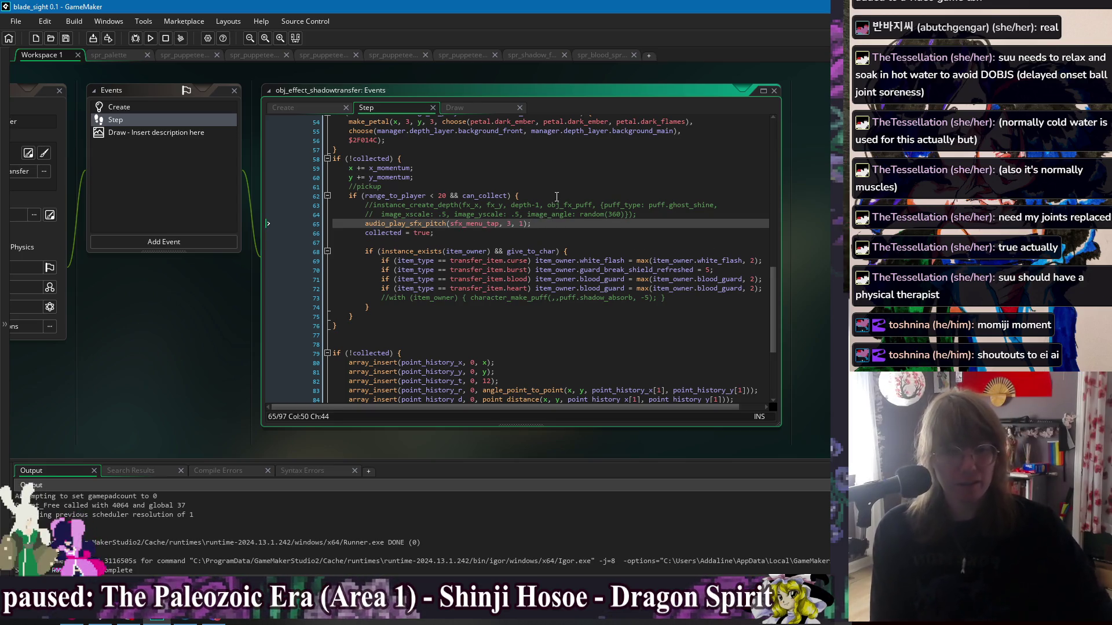
pyautogui.hotkey('alt', 'Tab')
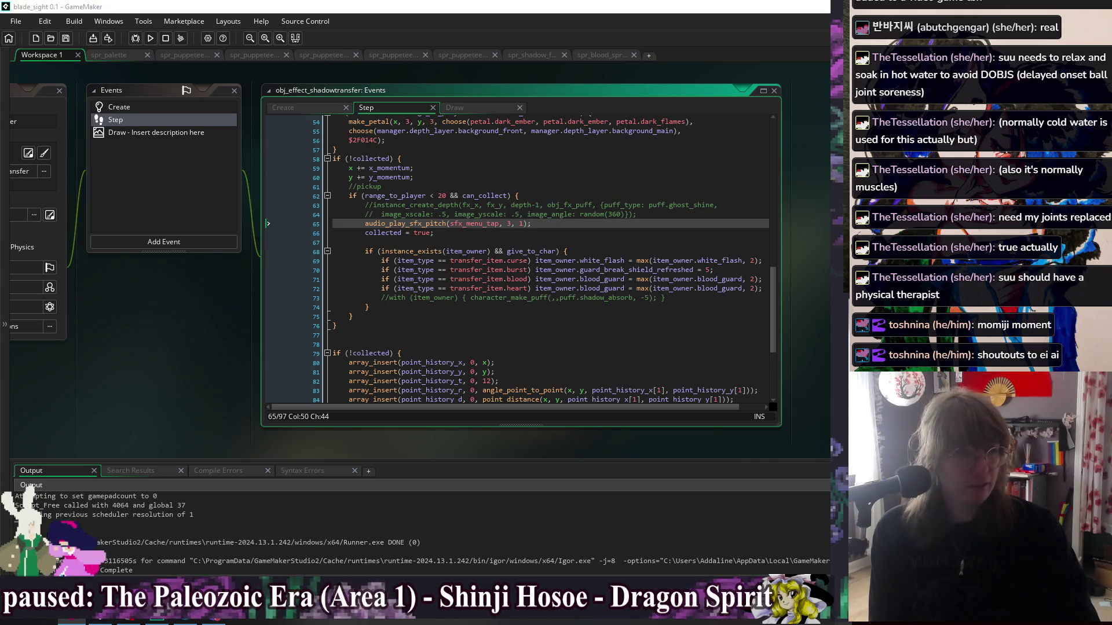
pyautogui.hotkey('alt', 'Tab')
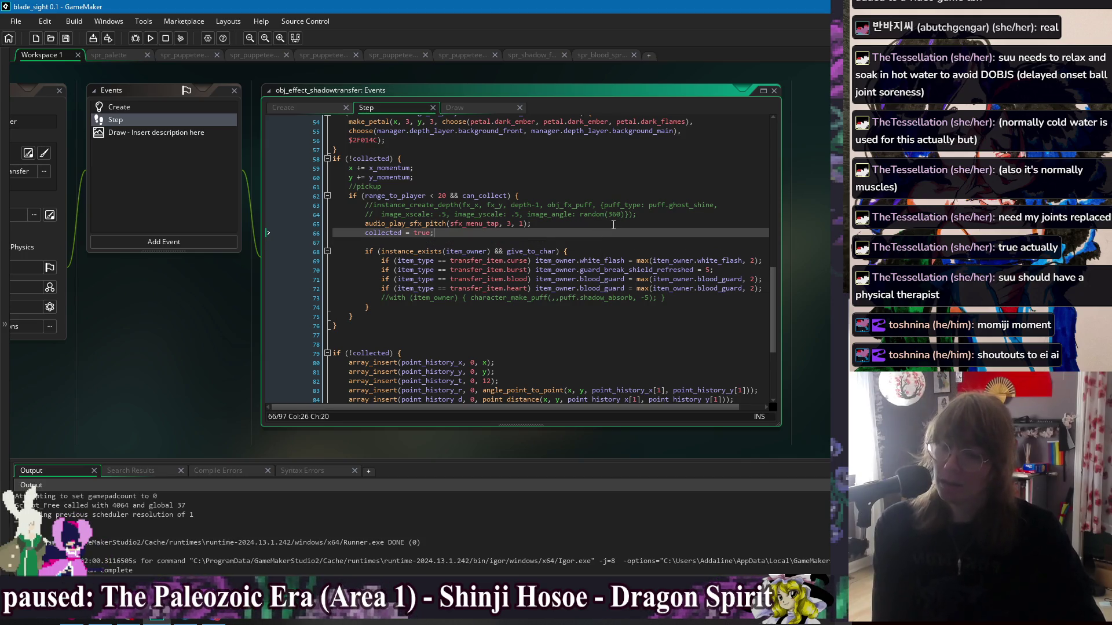
# - Review lines 63–74 up to the commented puff line, then bring up the jisho.org 'shizuka' results
pyautogui.click(660, 213)
pyautogui.click(658, 196)
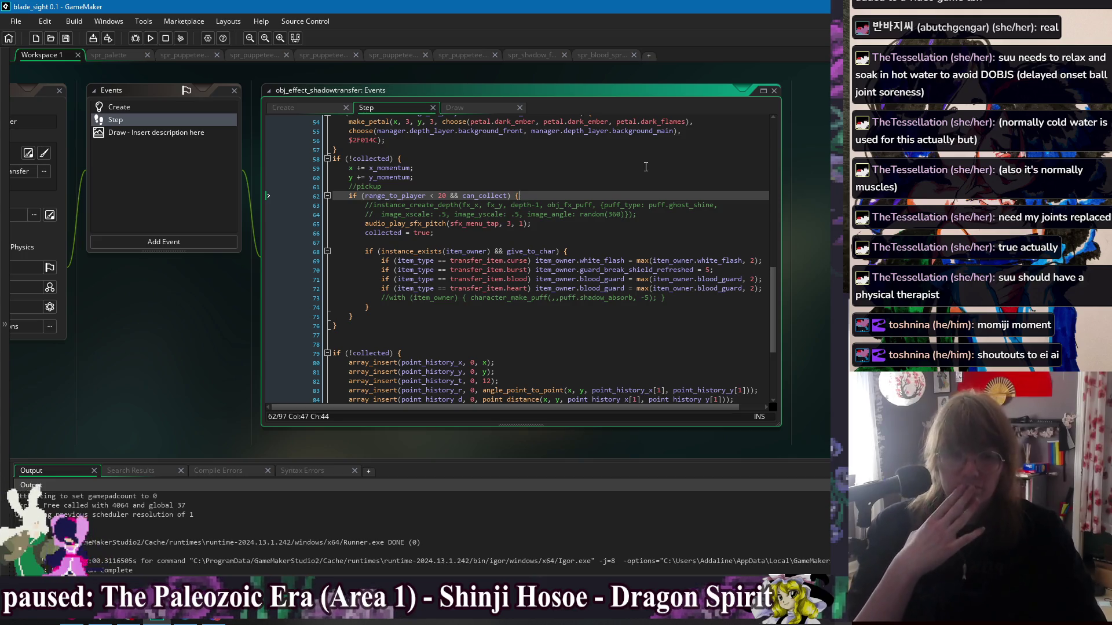
pyautogui.click(680, 296)
pyautogui.click(688, 307)
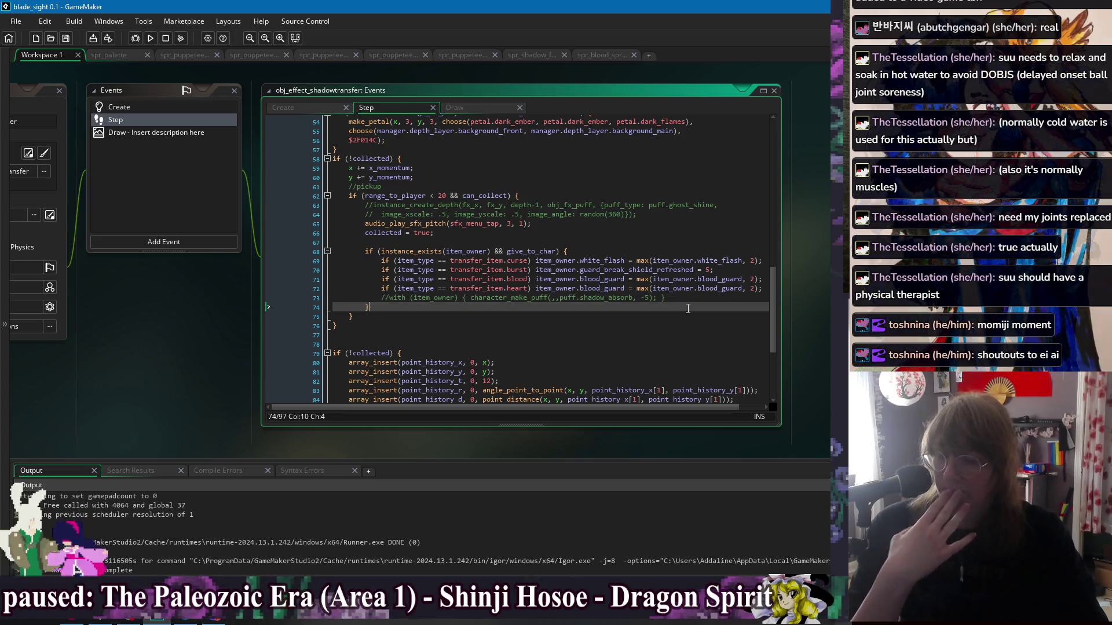
pyautogui.scroll(-3, 688, 309)
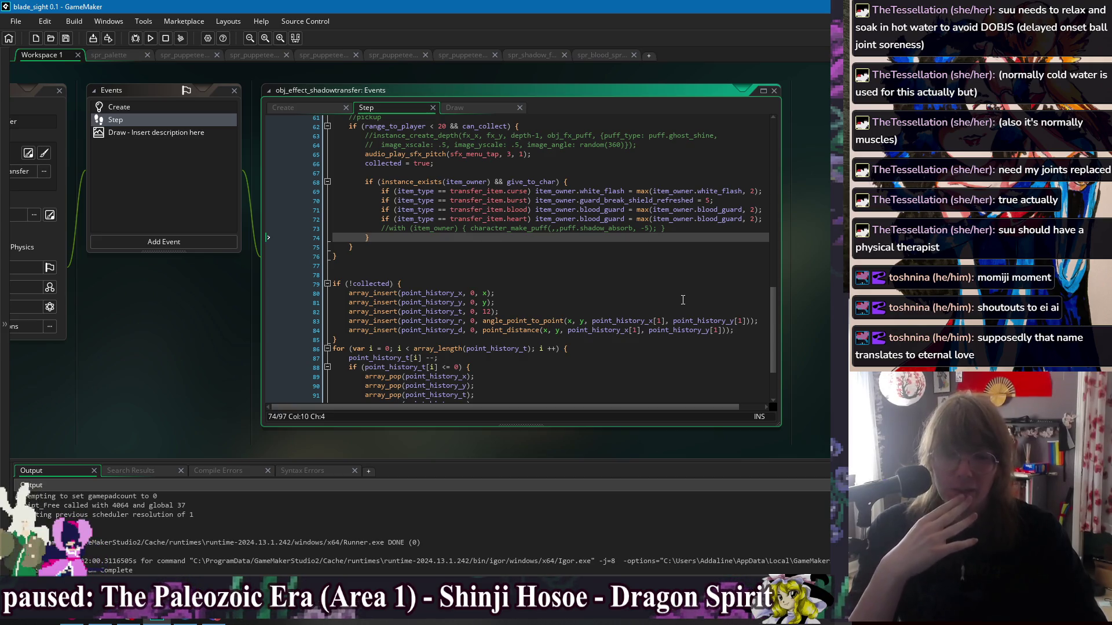
pyautogui.scroll(3, 464, 251)
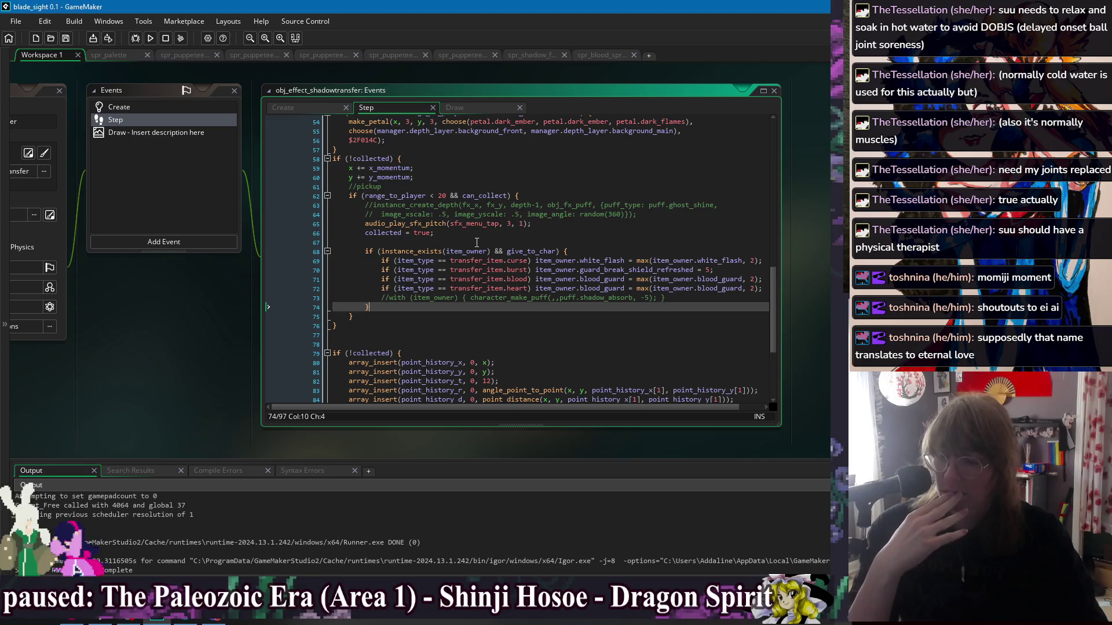
pyautogui.click(496, 234)
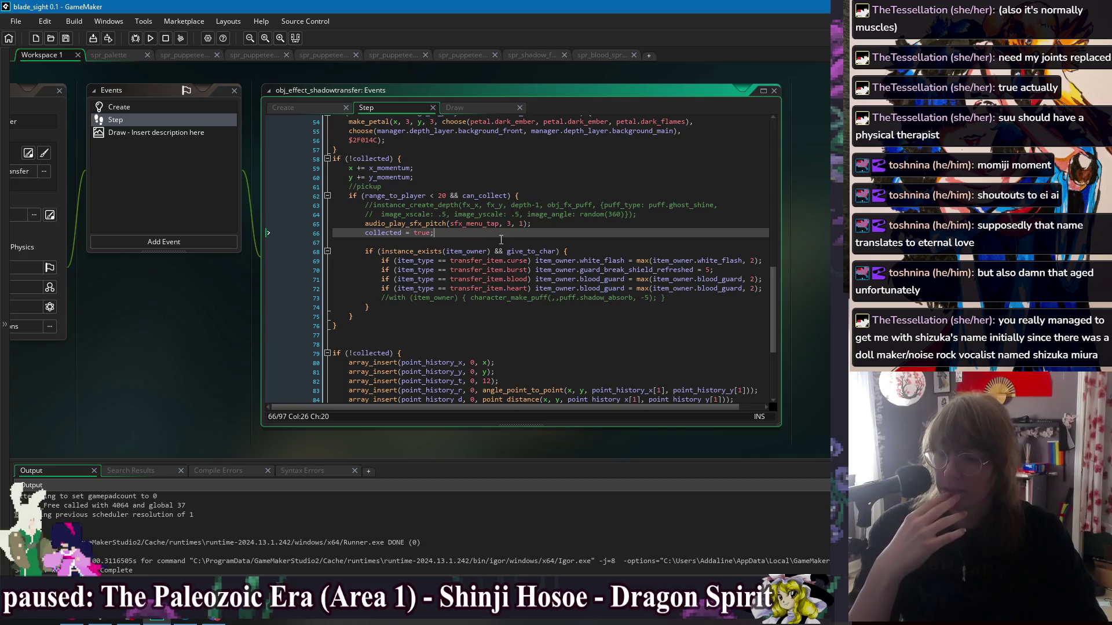
pyautogui.click(698, 213)
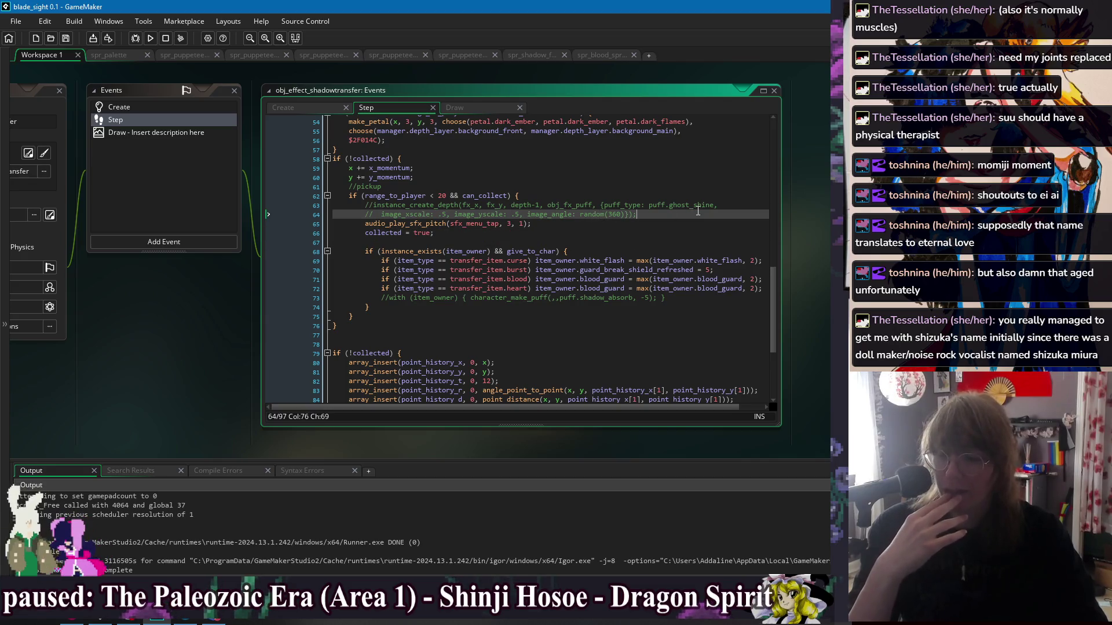
pyautogui.click(731, 202)
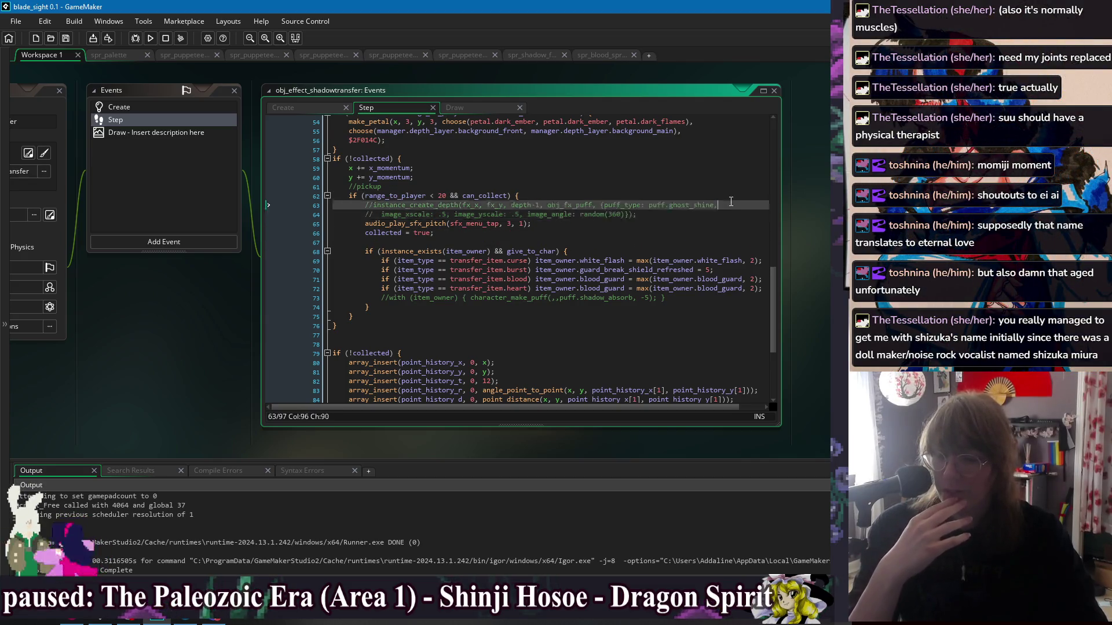
pyautogui.click(727, 214)
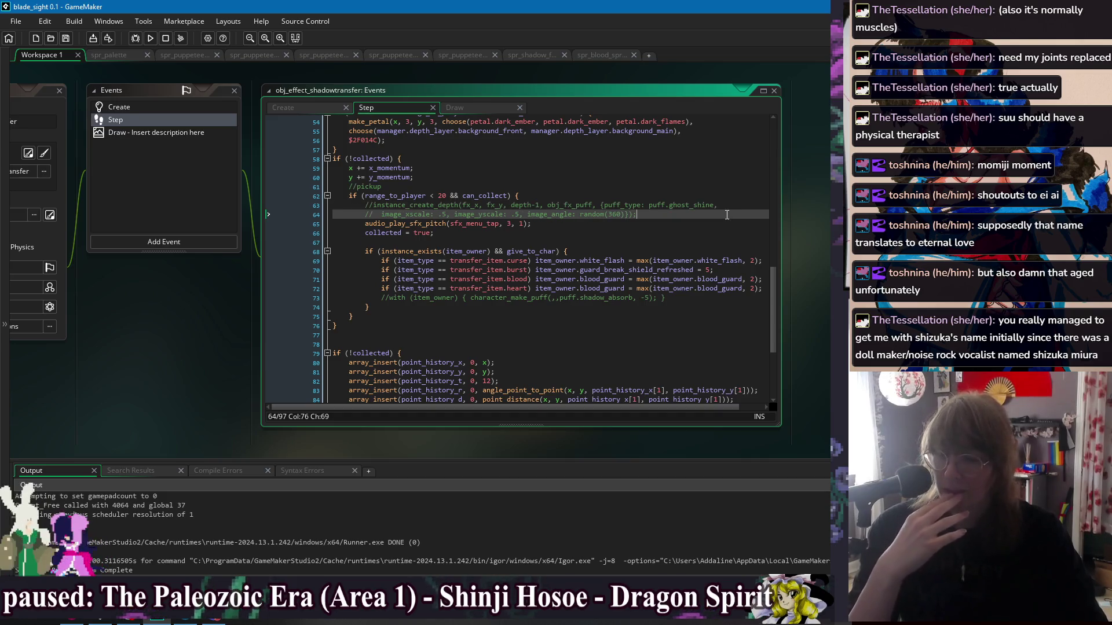
pyautogui.click(651, 250)
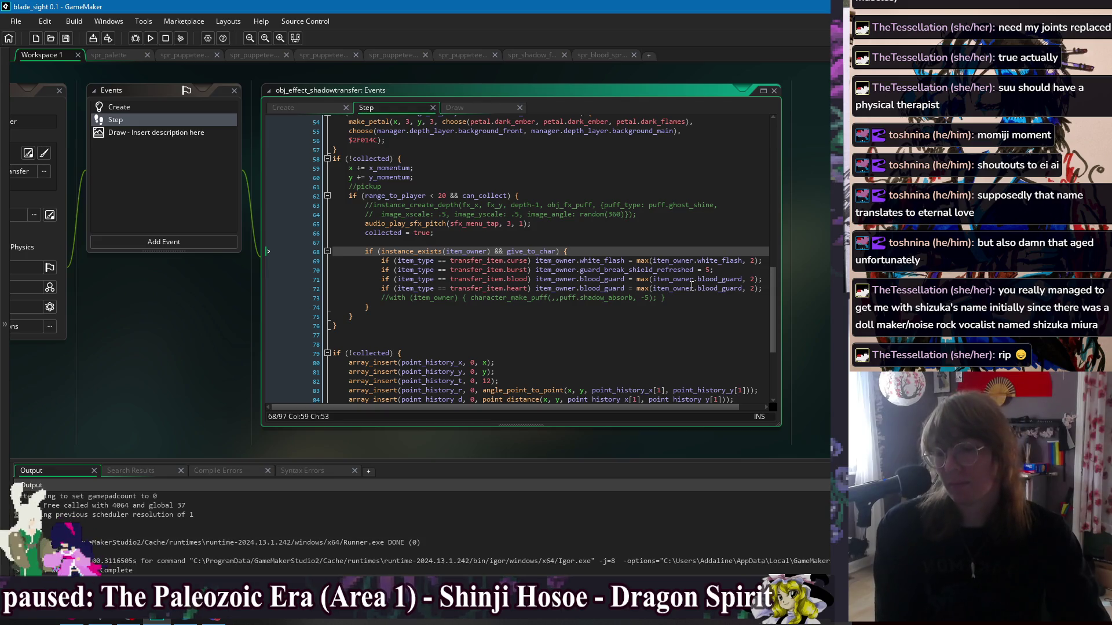
pyautogui.click(703, 298)
pyautogui.hotkey('alt', 'Tab')
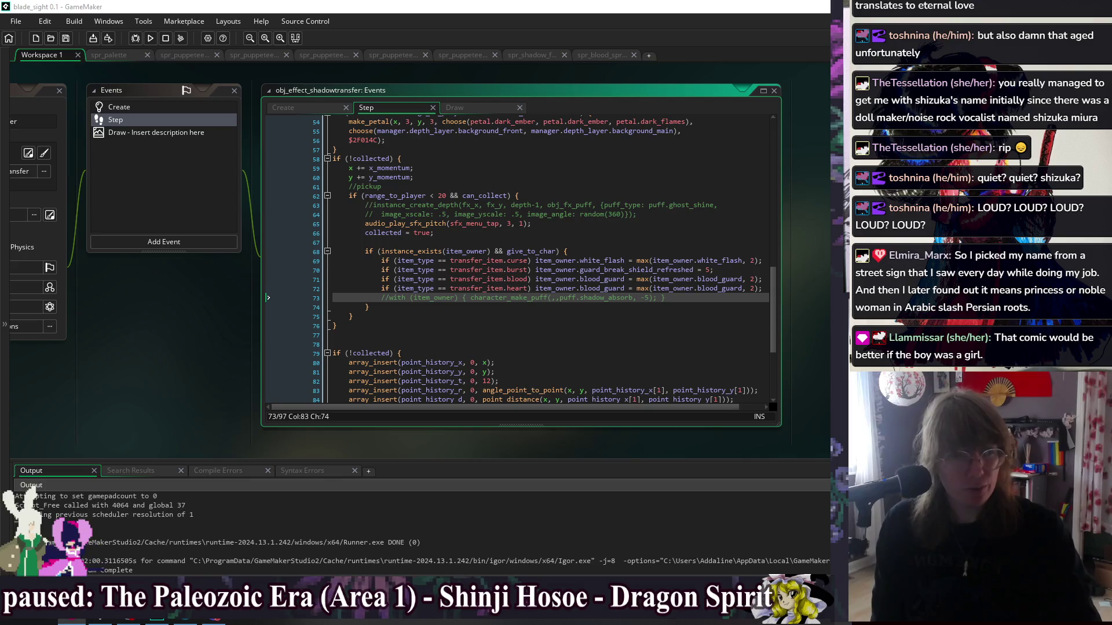
pyautogui.hotkey('alt', 'Tab')
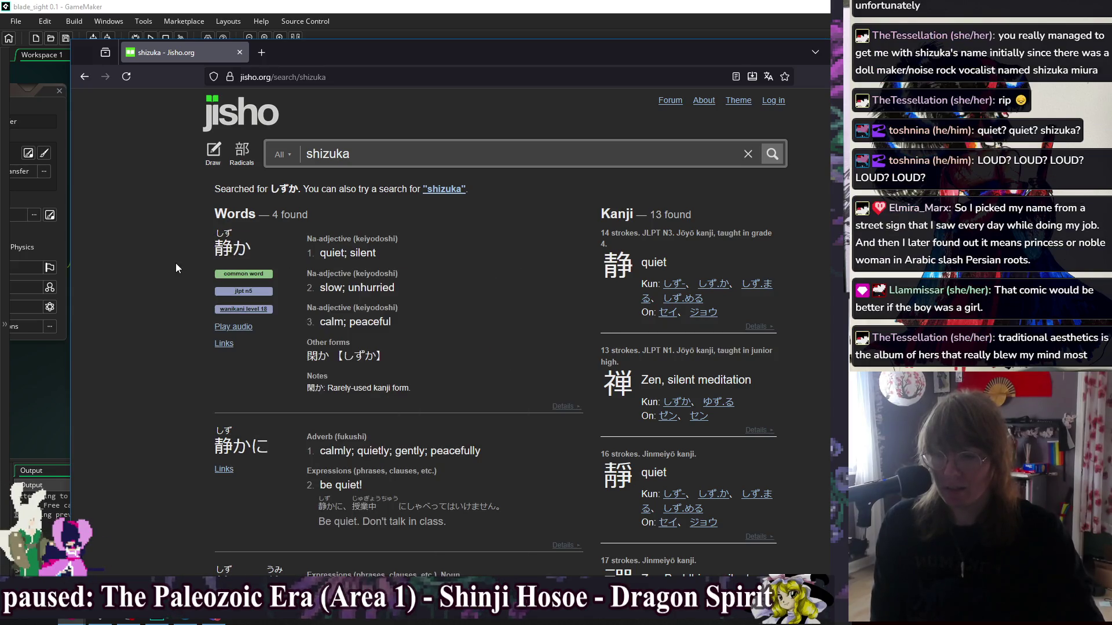
pyautogui.moveTo(218, 255)
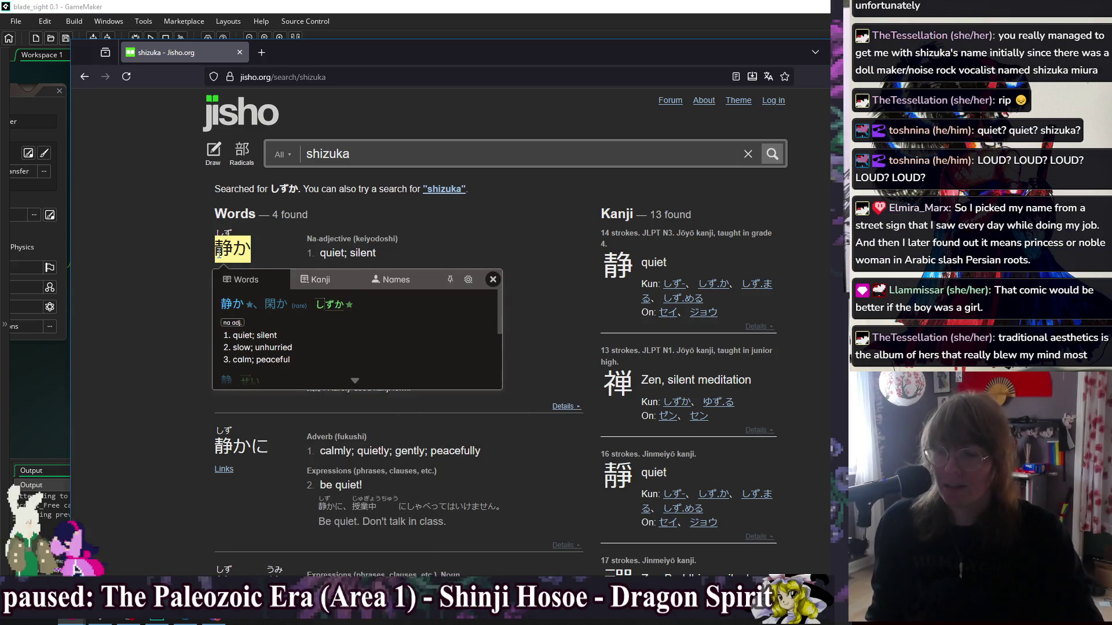
pyautogui.press('shift')
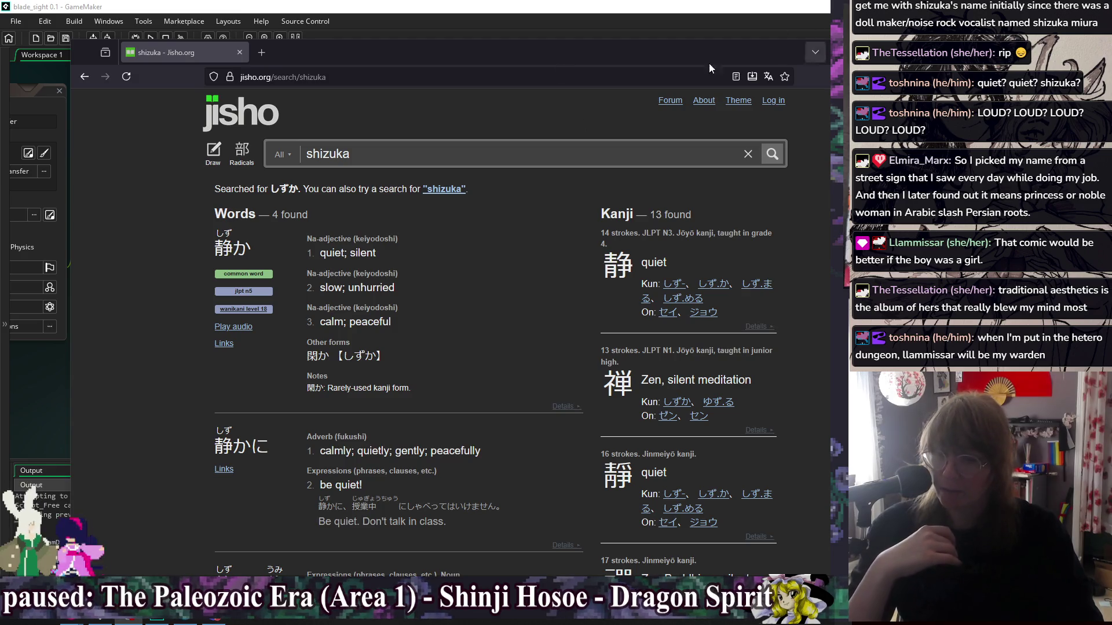
pyautogui.click(240, 52)
pyautogui.click(578, 279)
pyautogui.click(596, 287)
pyautogui.click(618, 316)
pyautogui.click(401, 310)
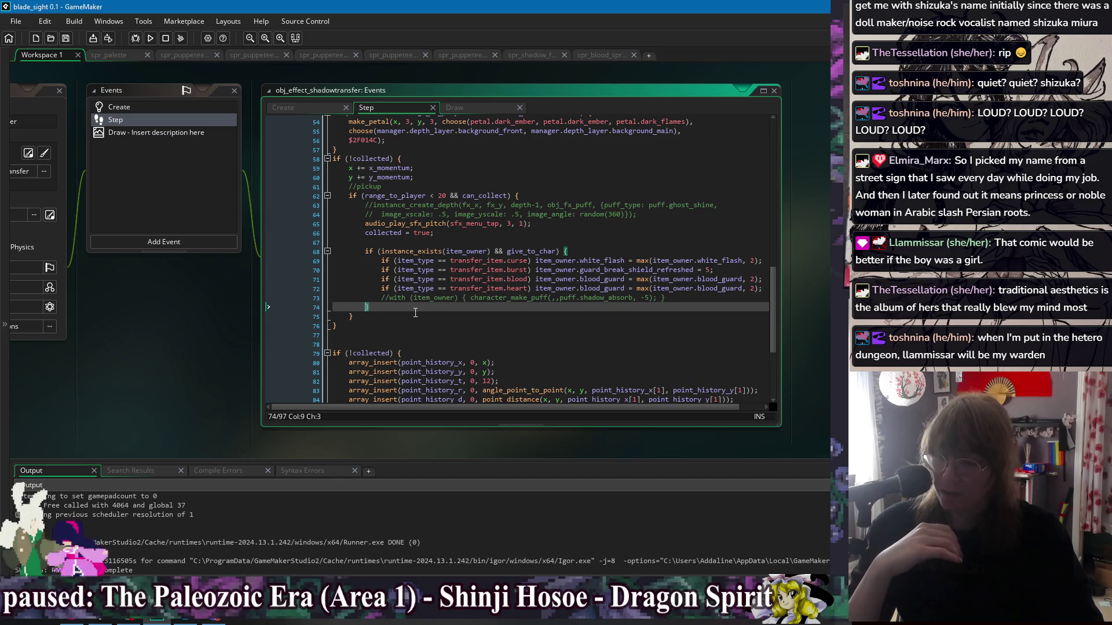
pyautogui.write('}')
pyautogui.click(605, 250)
pyautogui.click(556, 317)
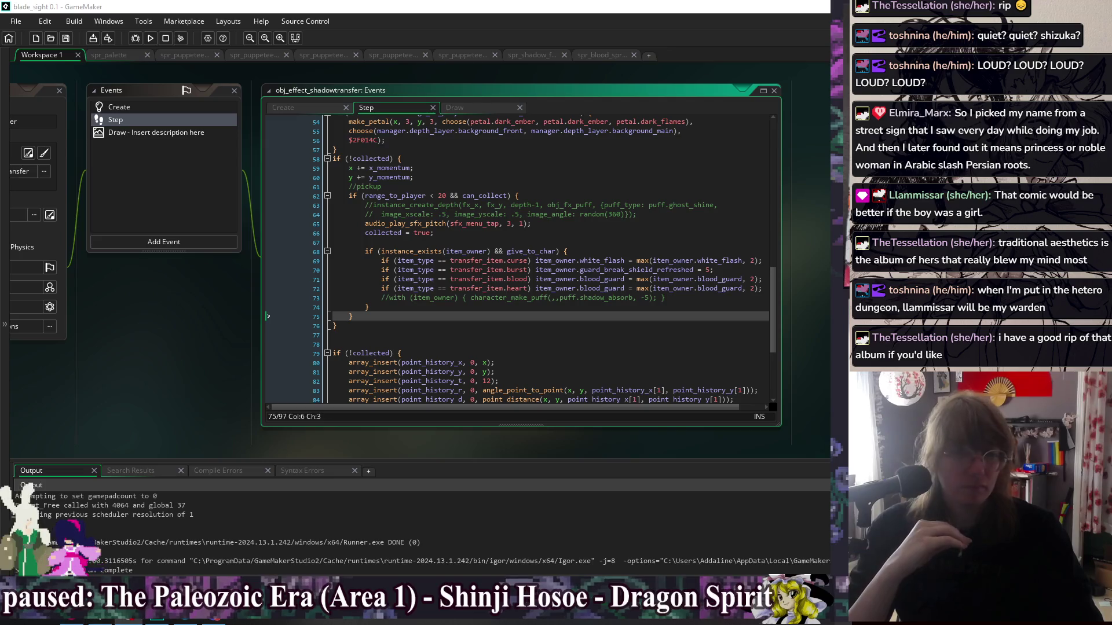
pyautogui.click(268, 326)
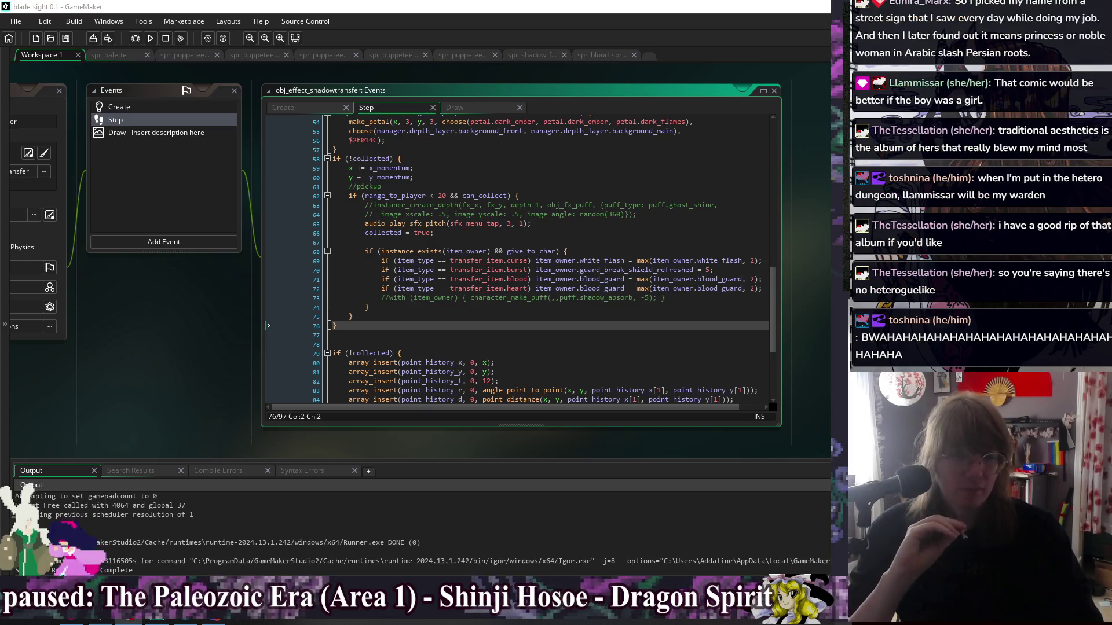
pyautogui.click(455, 316)
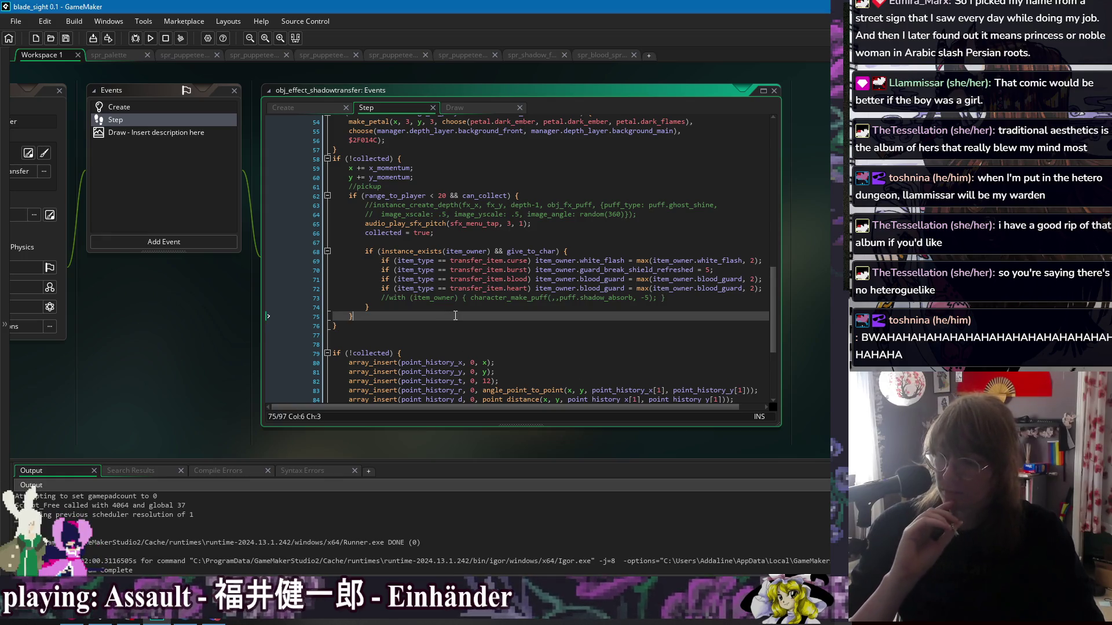
pyautogui.click(465, 242)
pyautogui.click(550, 232)
pyautogui.click(675, 205)
pyautogui.click(689, 196)
pyautogui.click(704, 215)
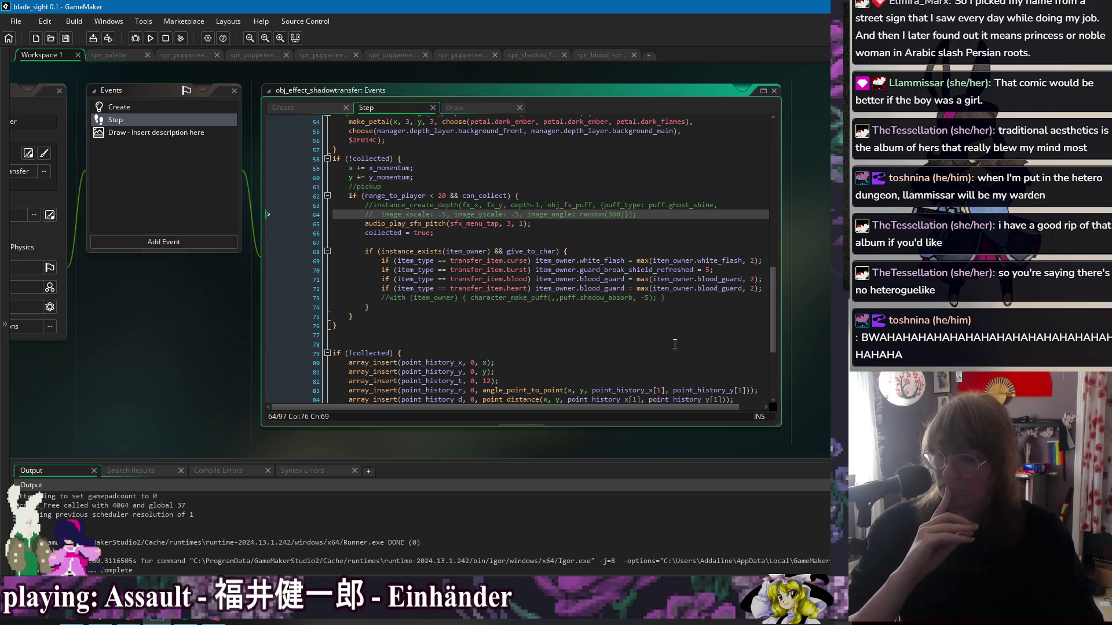
pyautogui.click(704, 298)
pyautogui.click(707, 316)
pyautogui.scroll(-3, 713, 336)
pyautogui.scroll(3, 716, 347)
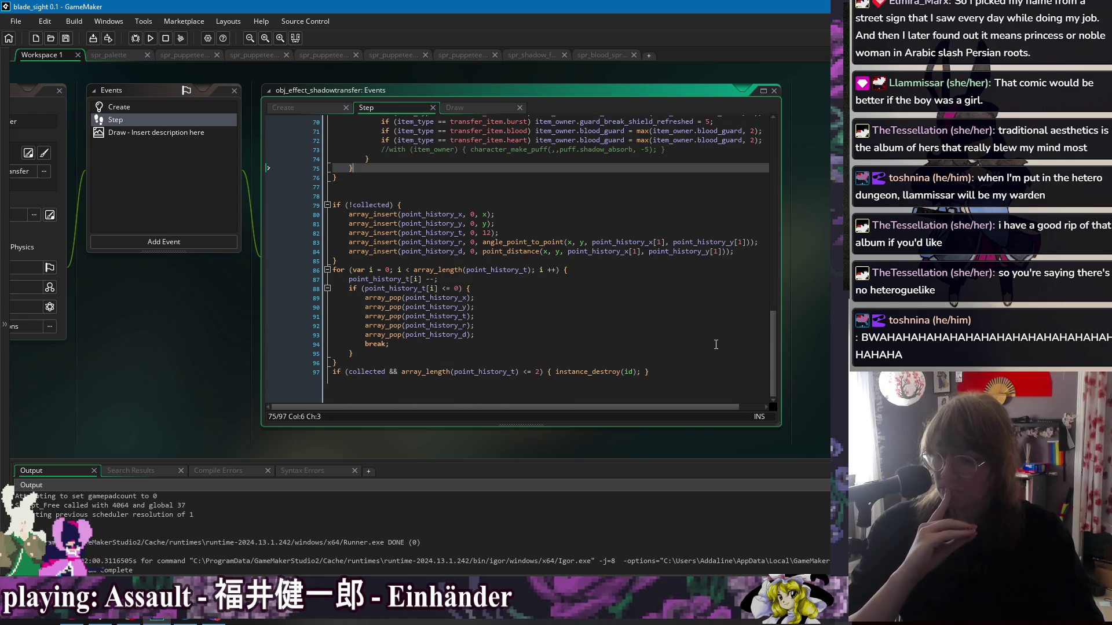
pyautogui.scroll(6, 712, 359)
pyautogui.scroll(7, 711, 368)
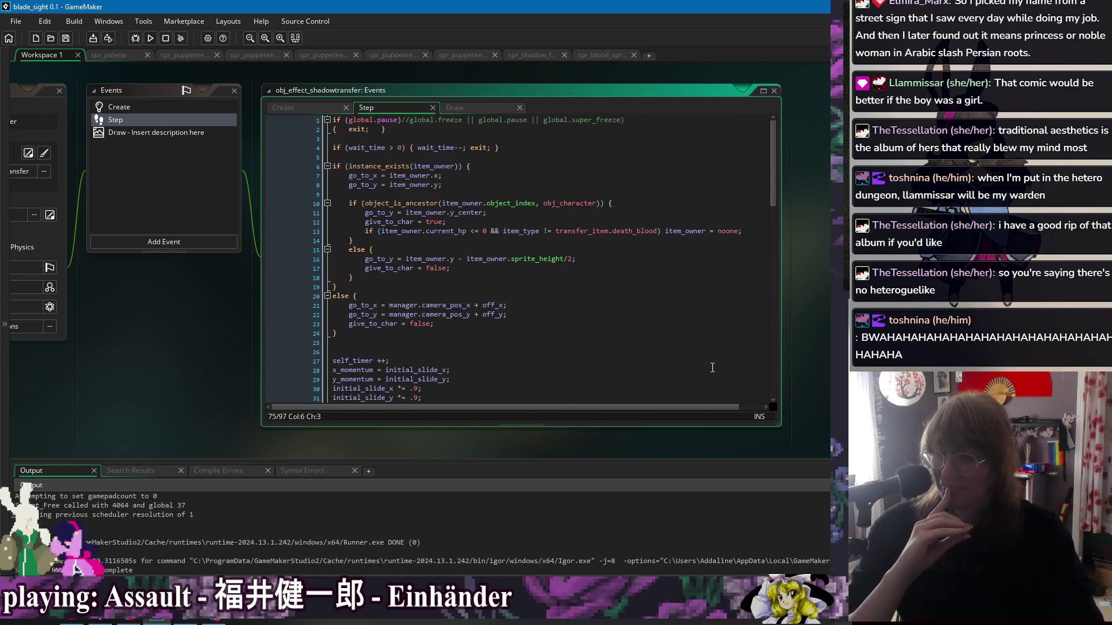
pyautogui.scroll(-17, 711, 362)
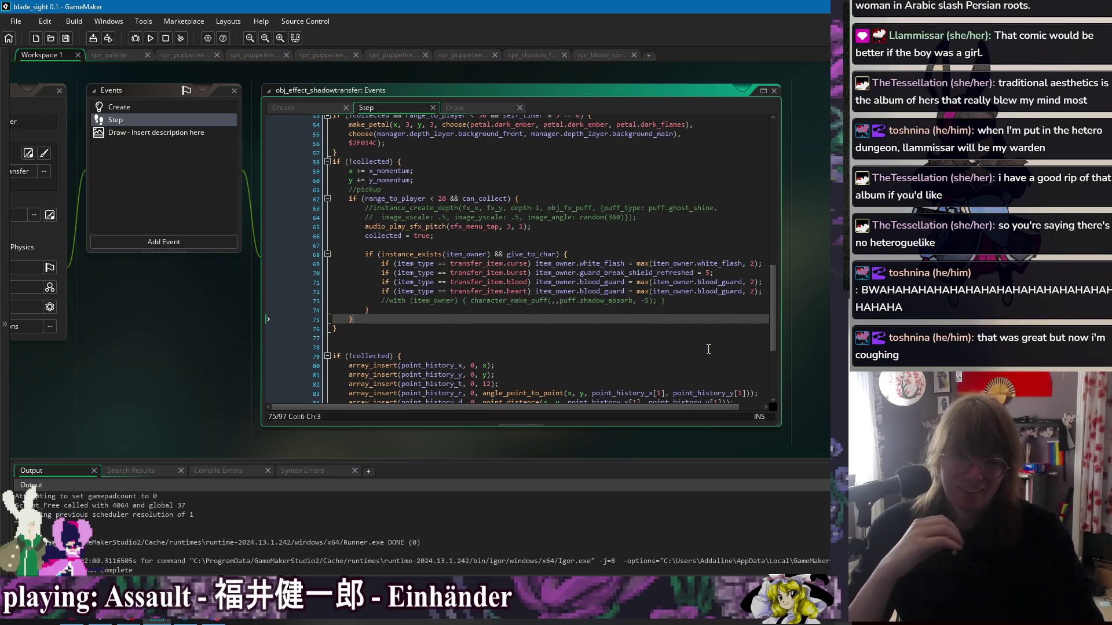
pyautogui.click(614, 171)
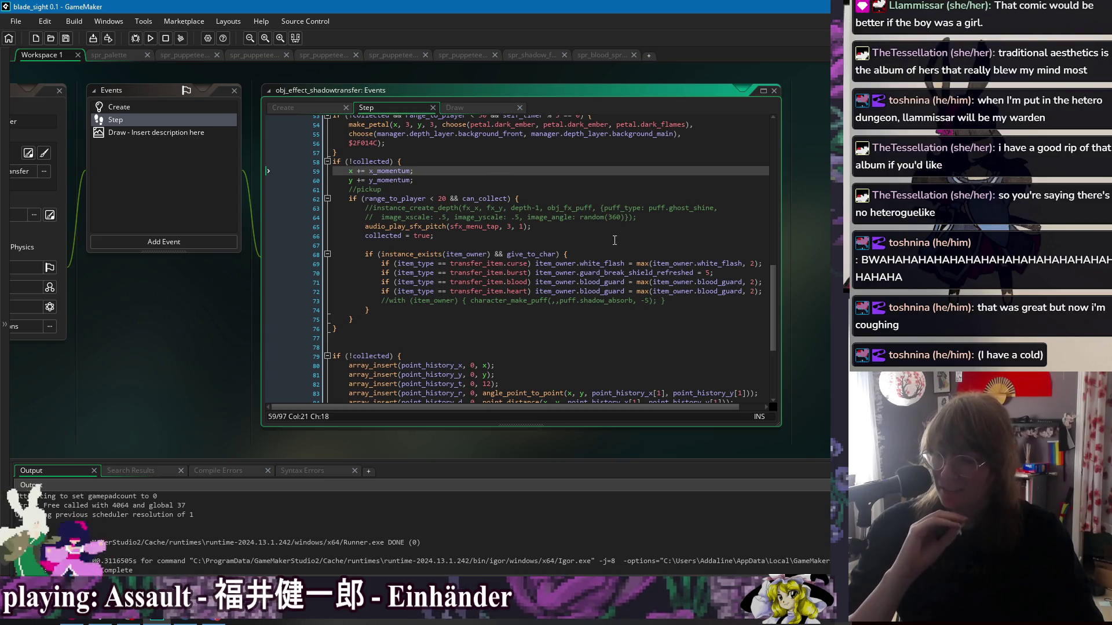
pyautogui.scroll(3, 552, 242)
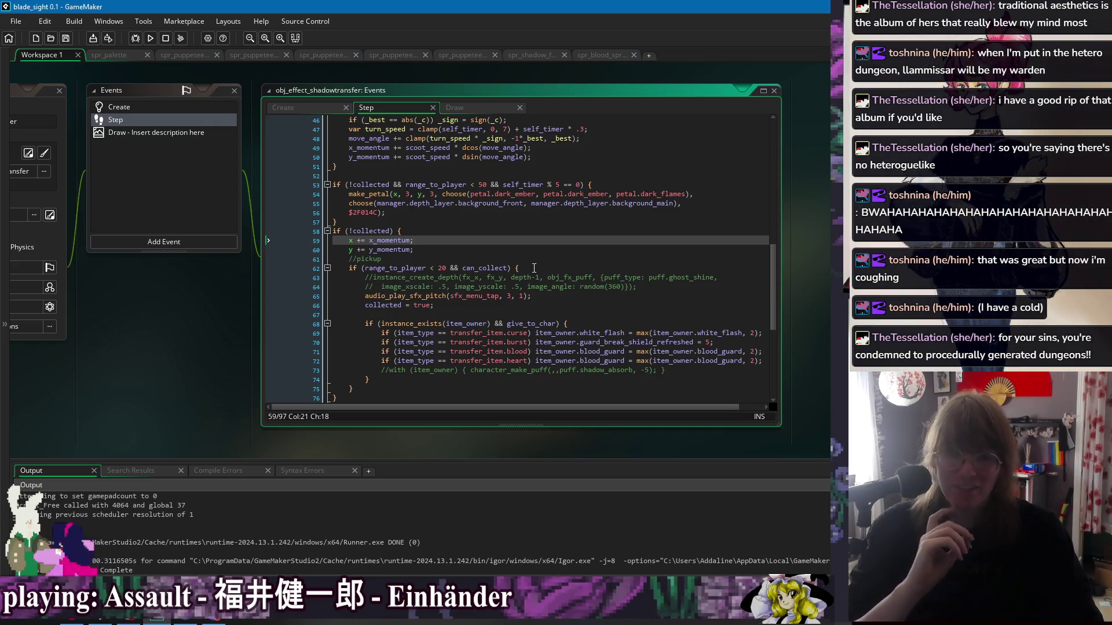
pyautogui.click(515, 231)
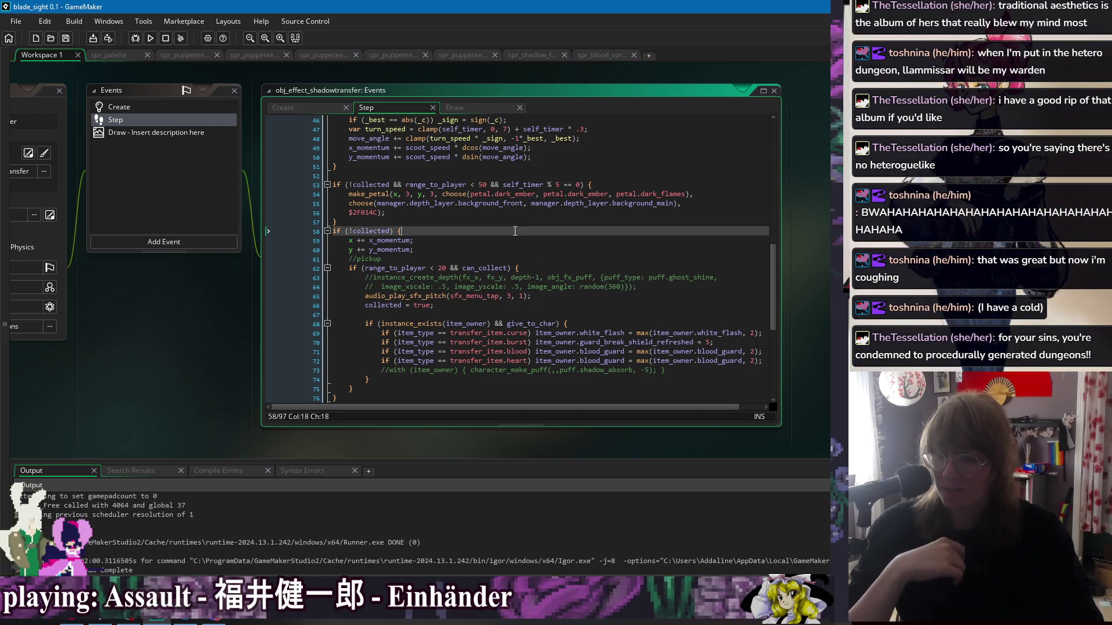
pyautogui.rightClick(162, 328)
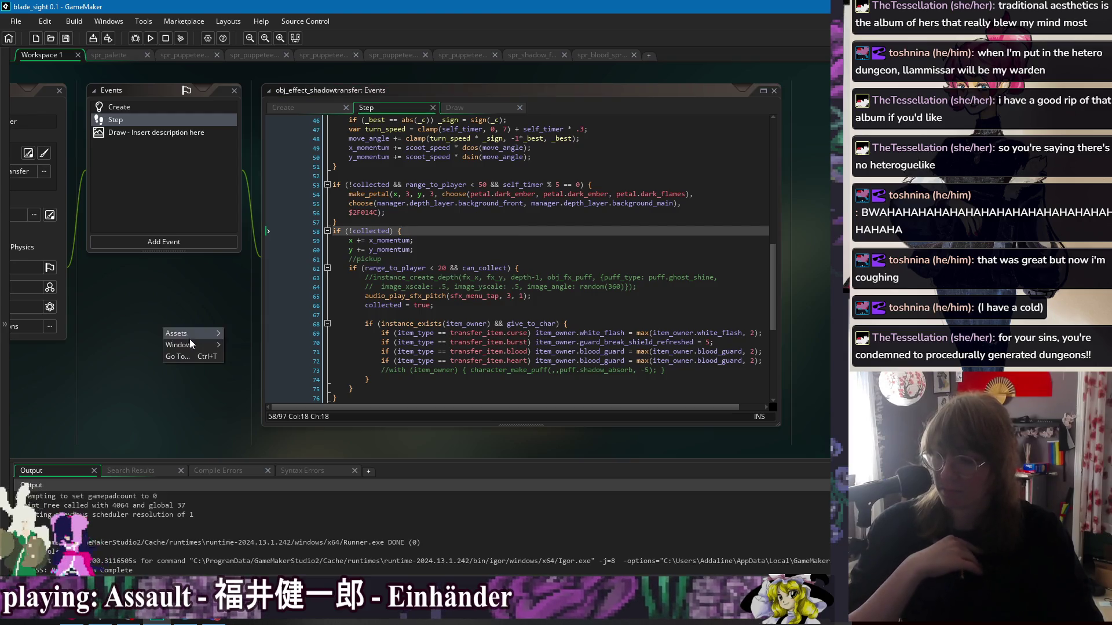
# - Bring up the shadow transfer editor, then choose Windows > Object: obj_character from the workspace menu
pyautogui.moveTo(191, 345)
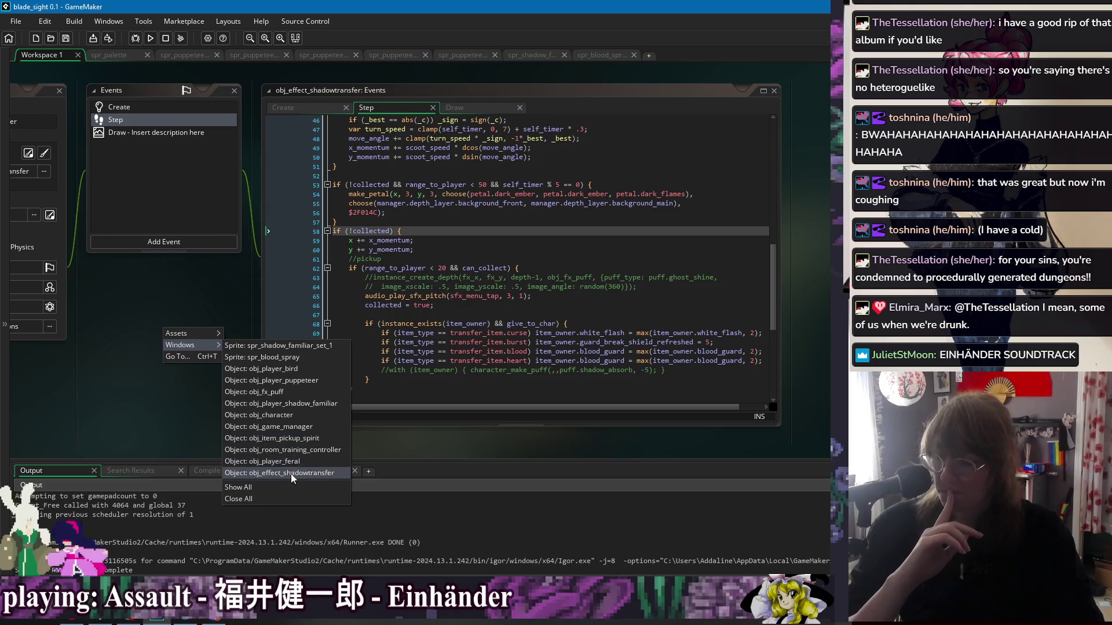
pyautogui.click(291, 474)
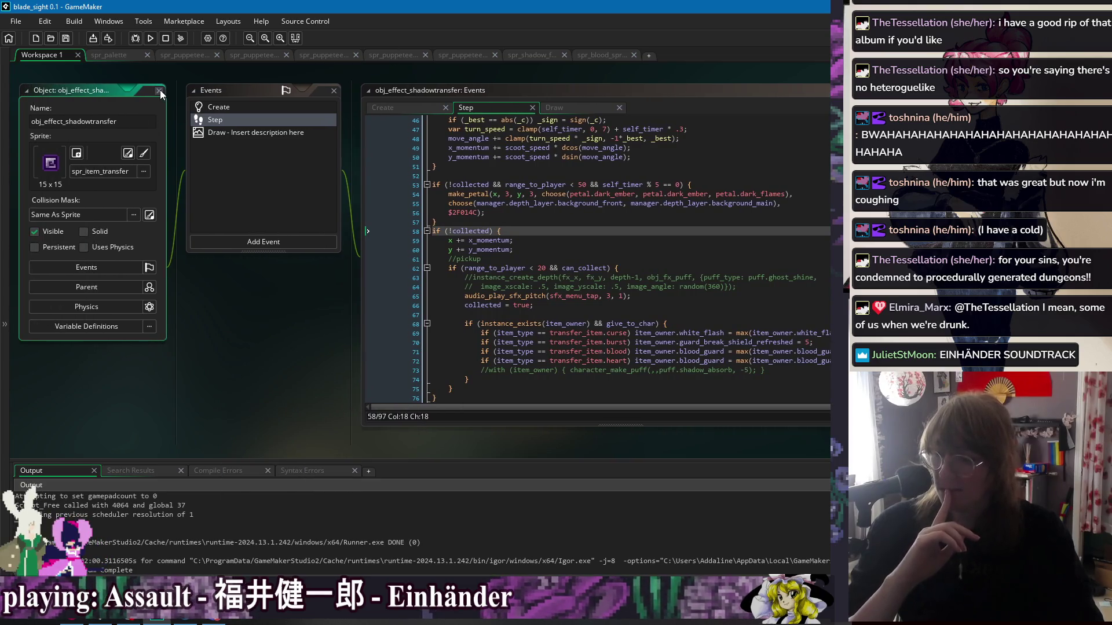
pyautogui.scroll(-8, 166, 91)
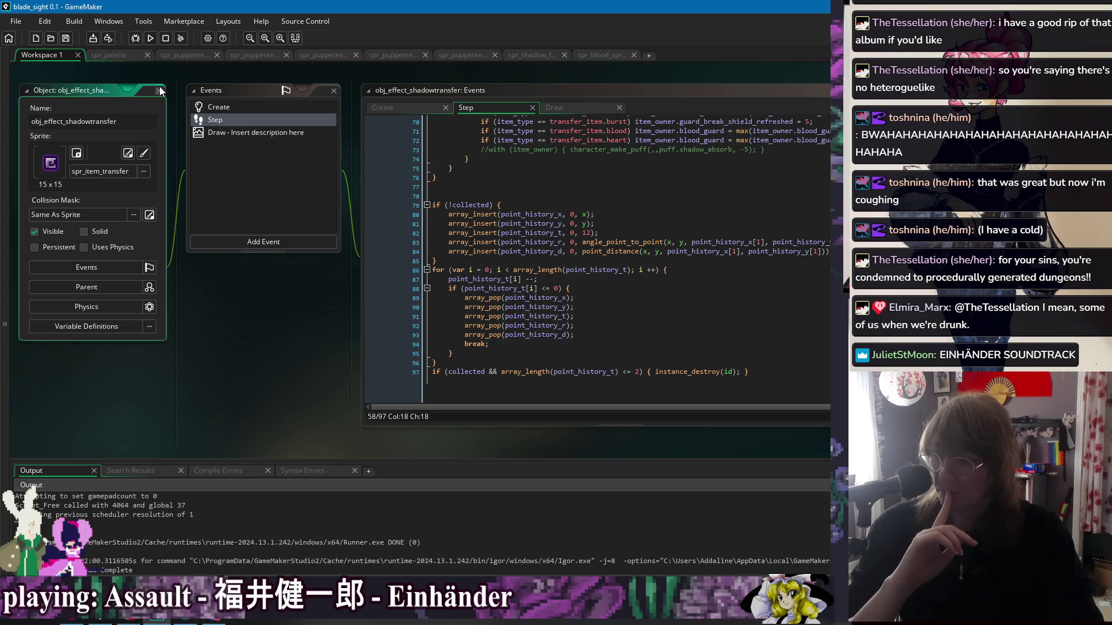
pyautogui.rightClick(219, 226)
pyautogui.moveTo(248, 242)
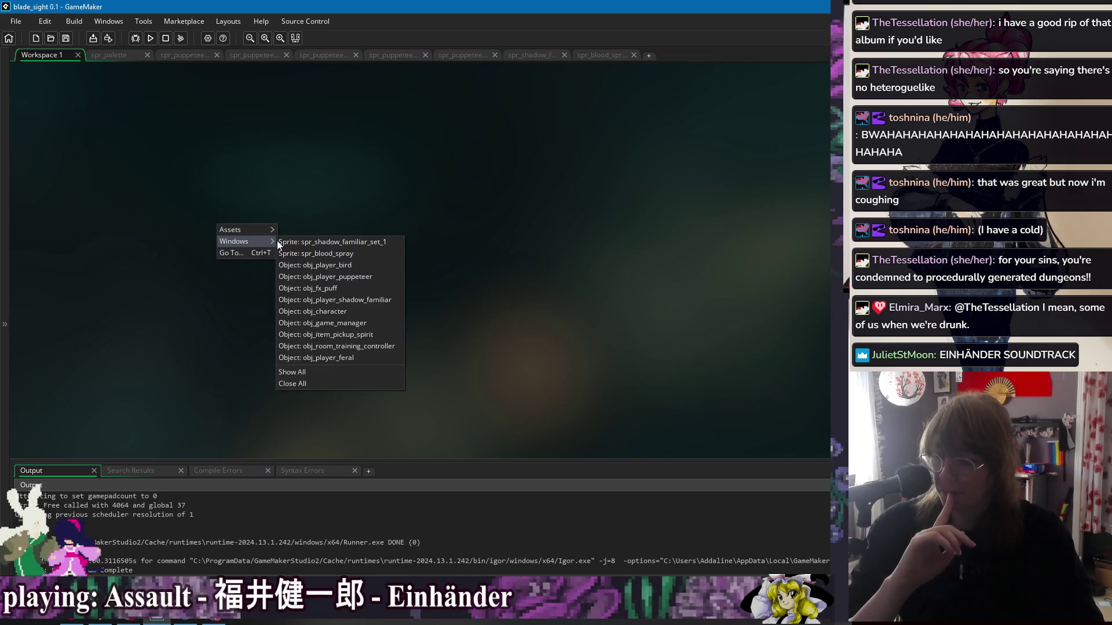
pyautogui.click(363, 313)
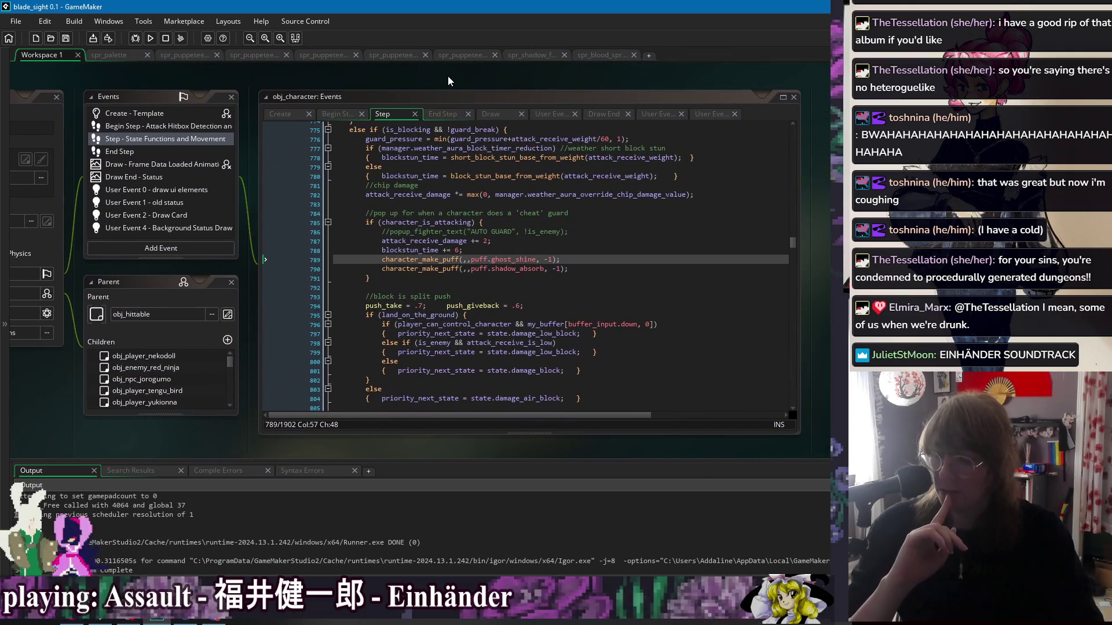
# - Switch obj_character's code editor to the Begin Step event
pyautogui.click(284, 114)
pyautogui.click(340, 112)
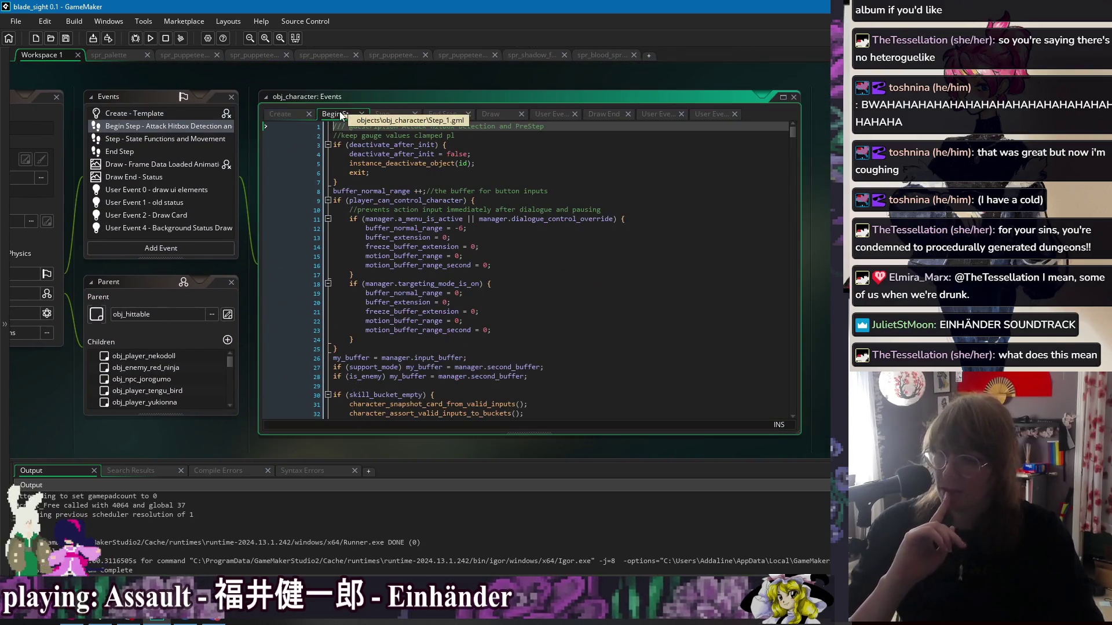
pyautogui.click(395, 116)
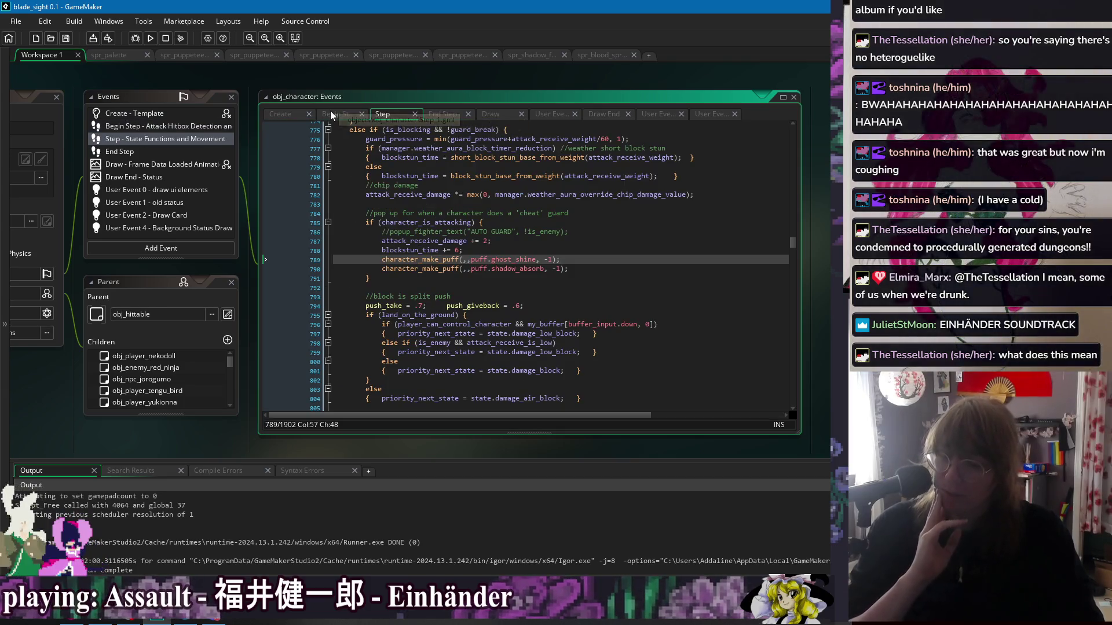
pyautogui.click(330, 110)
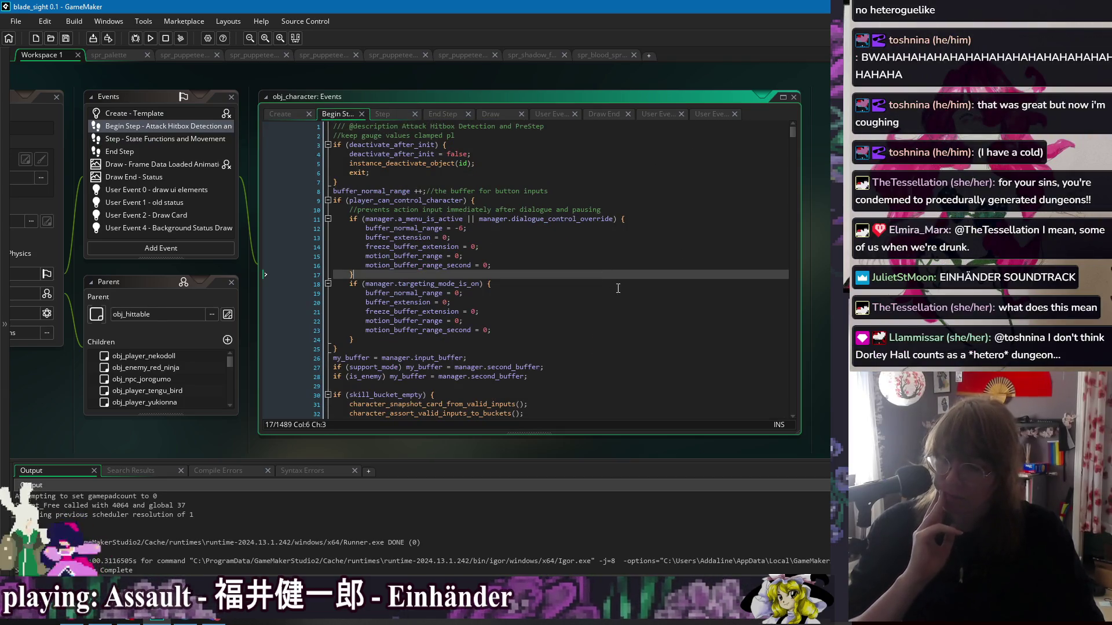
# - Point out the buffer resets in the menu-active, player-control and targeting-mode blocks, lines 14–25
pyautogui.click(630, 304)
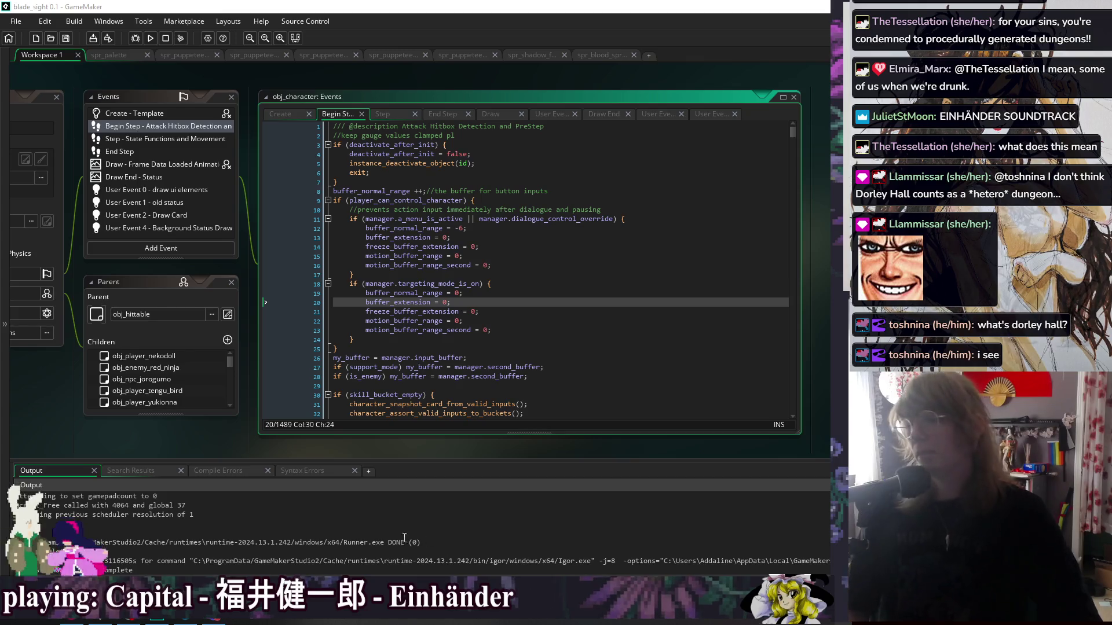
pyautogui.click(539, 274)
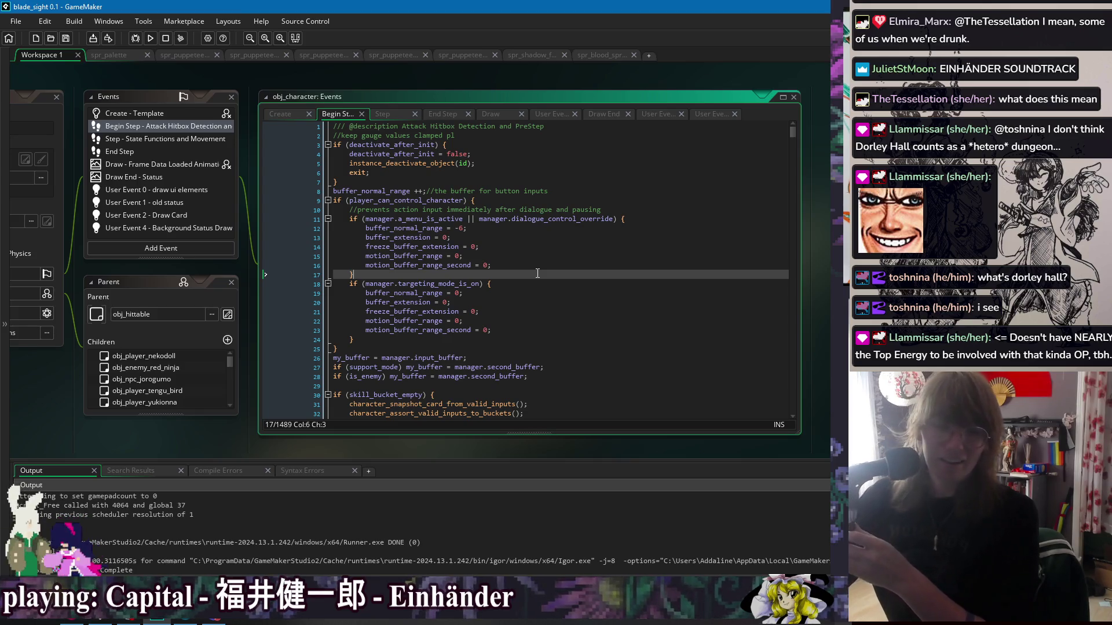
pyautogui.click(578, 244)
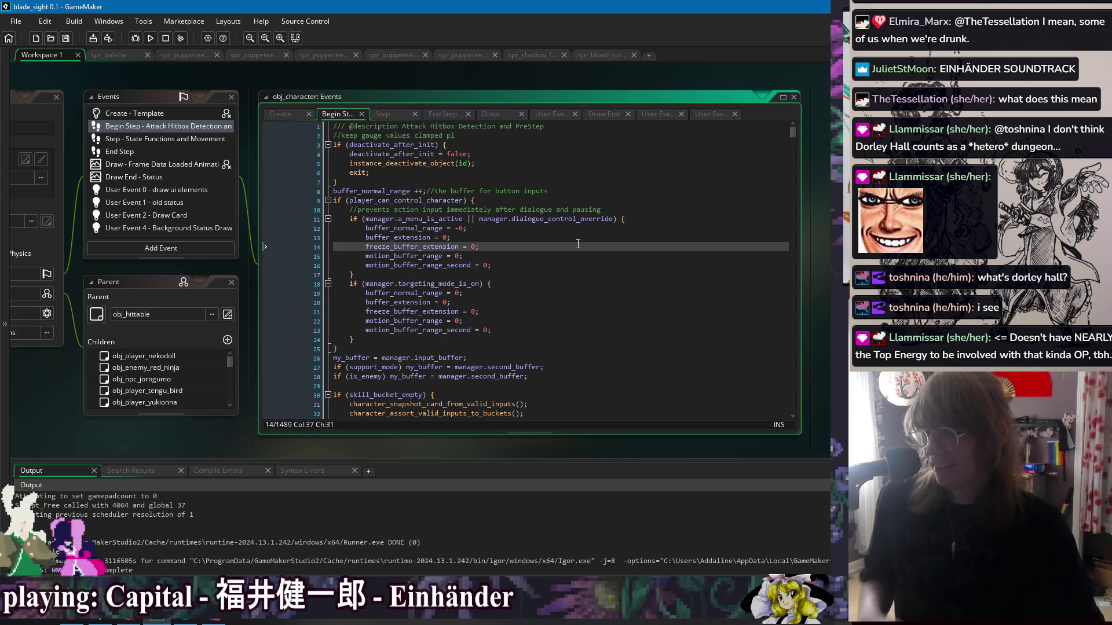
pyautogui.click(601, 345)
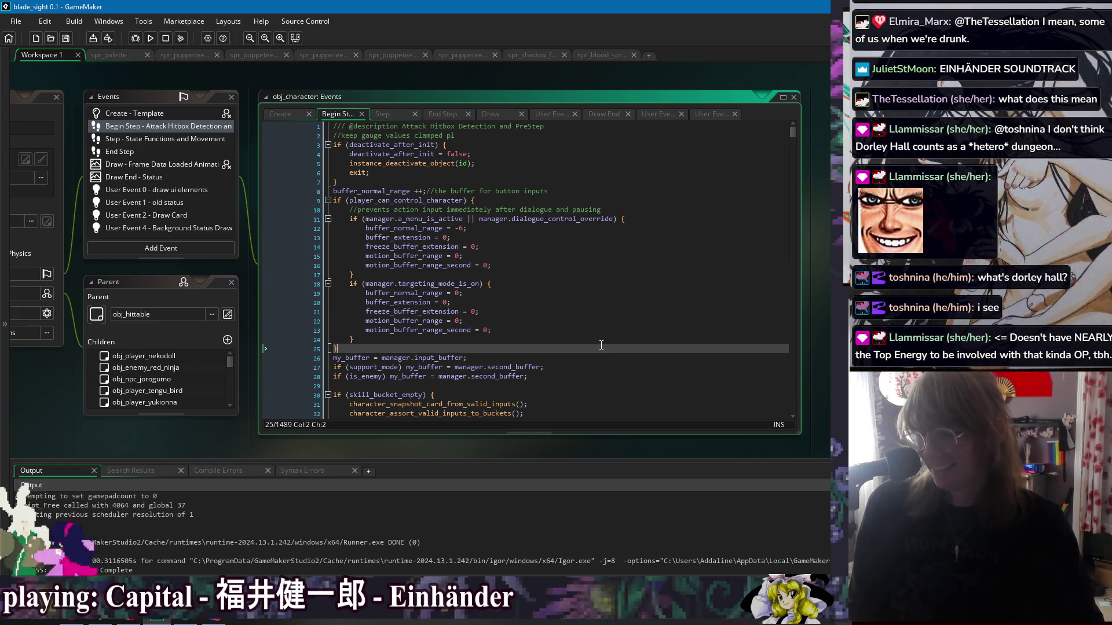
pyautogui.scroll(-1, 620, 247)
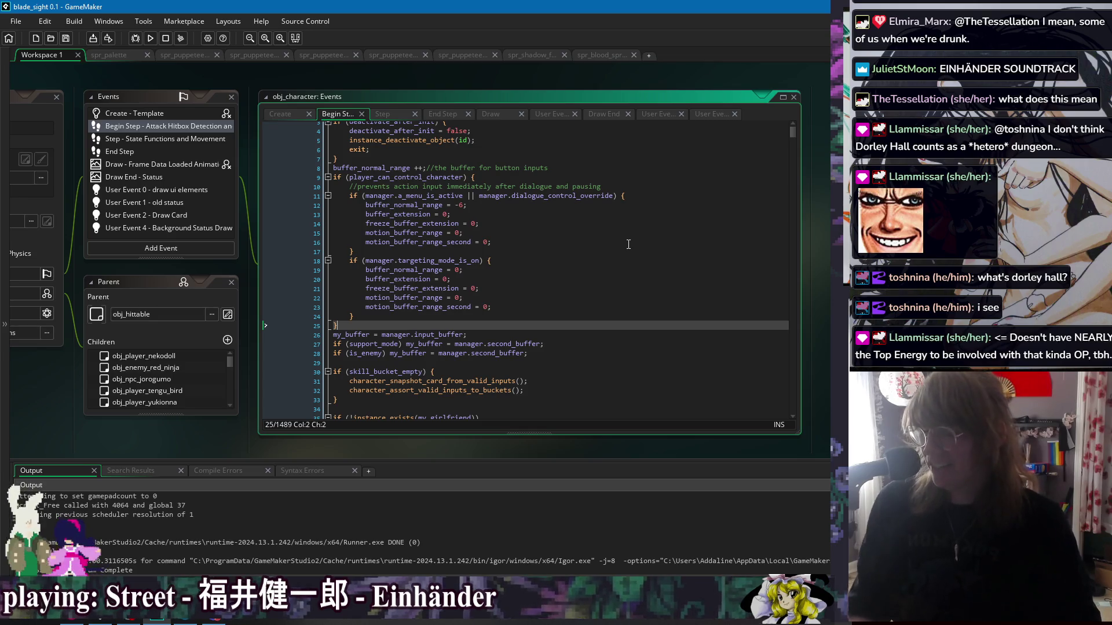
pyautogui.click(624, 249)
pyautogui.click(637, 317)
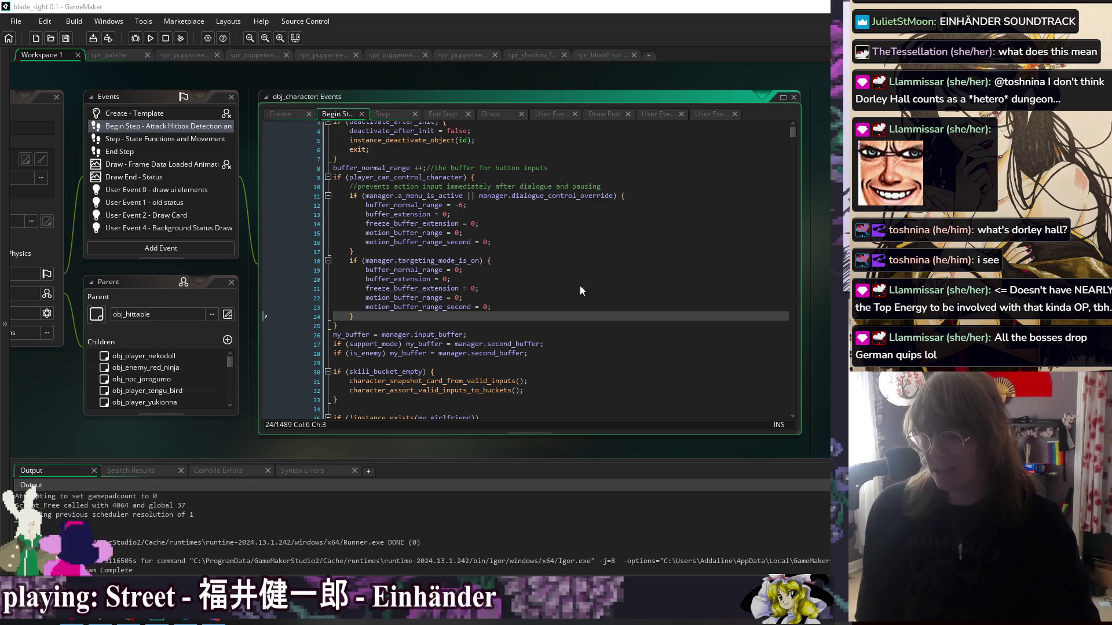
pyautogui.click(562, 277)
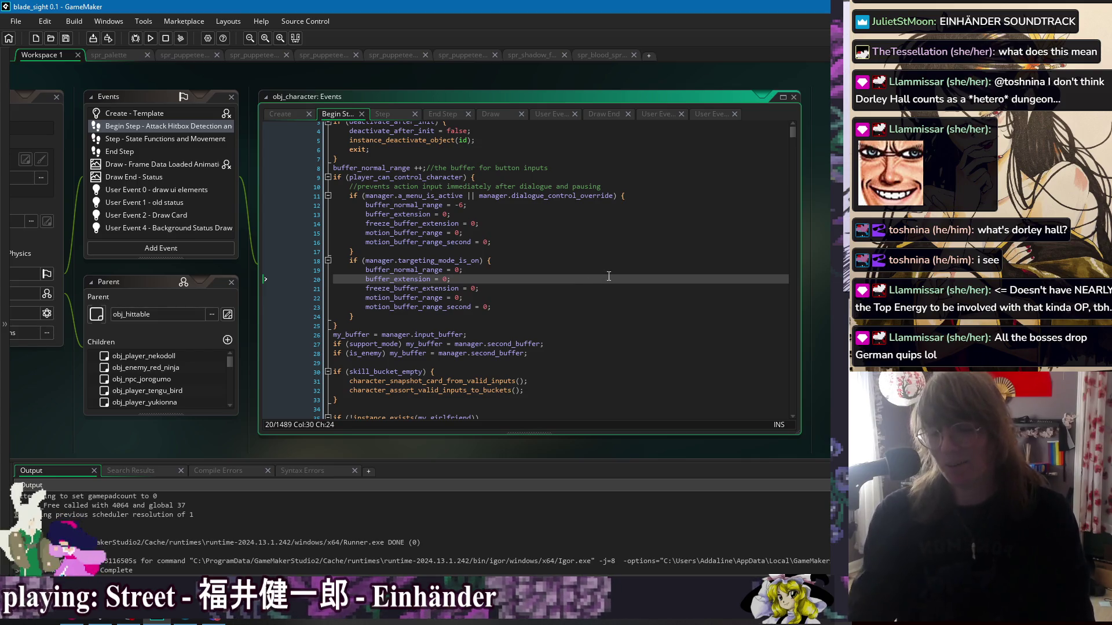
pyautogui.click(610, 223)
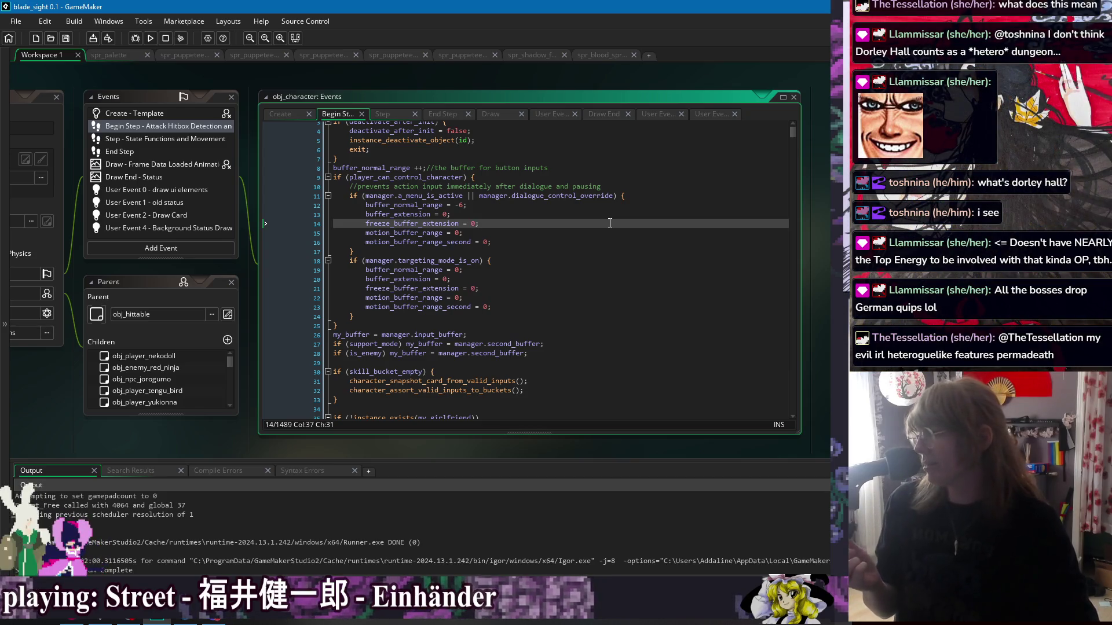
pyautogui.click(608, 233)
pyautogui.click(616, 242)
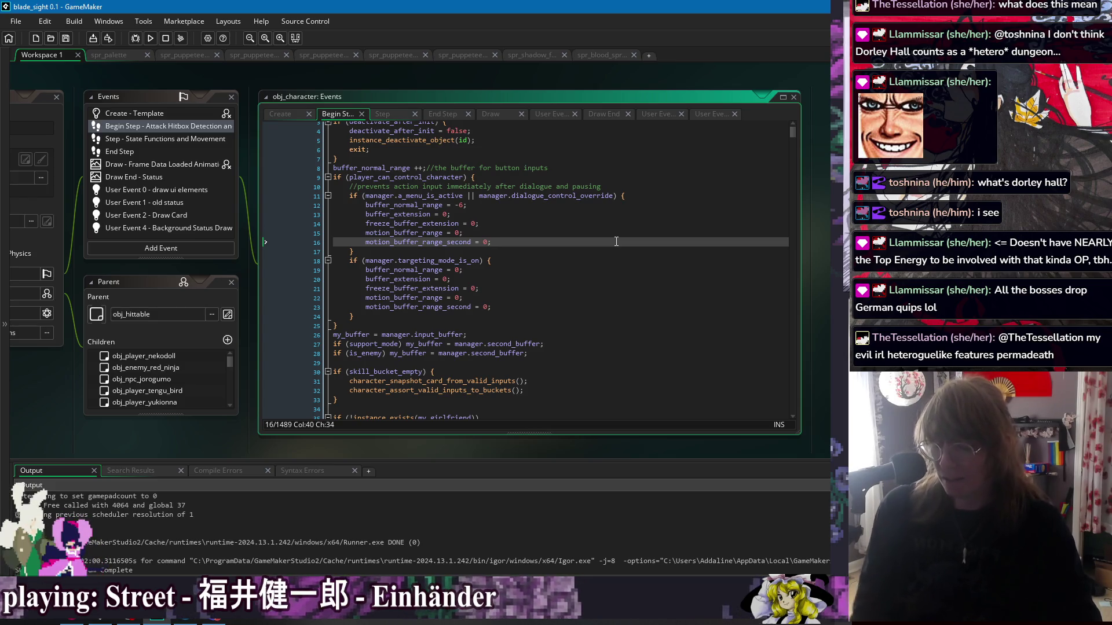
pyautogui.click(599, 288)
pyautogui.click(610, 333)
pyautogui.click(629, 325)
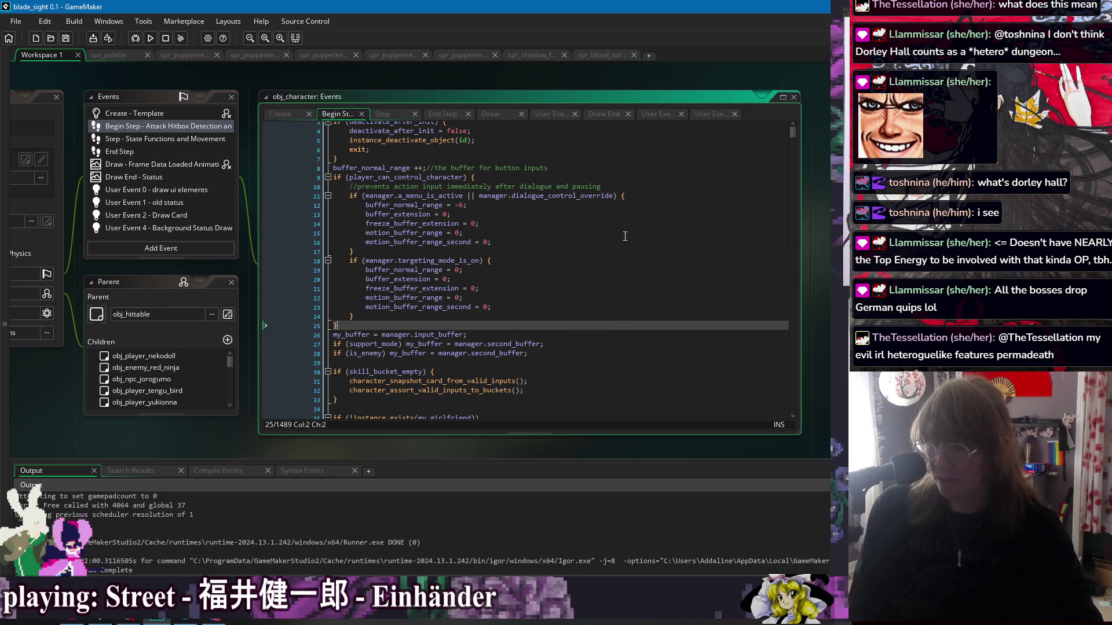
pyautogui.click(637, 187)
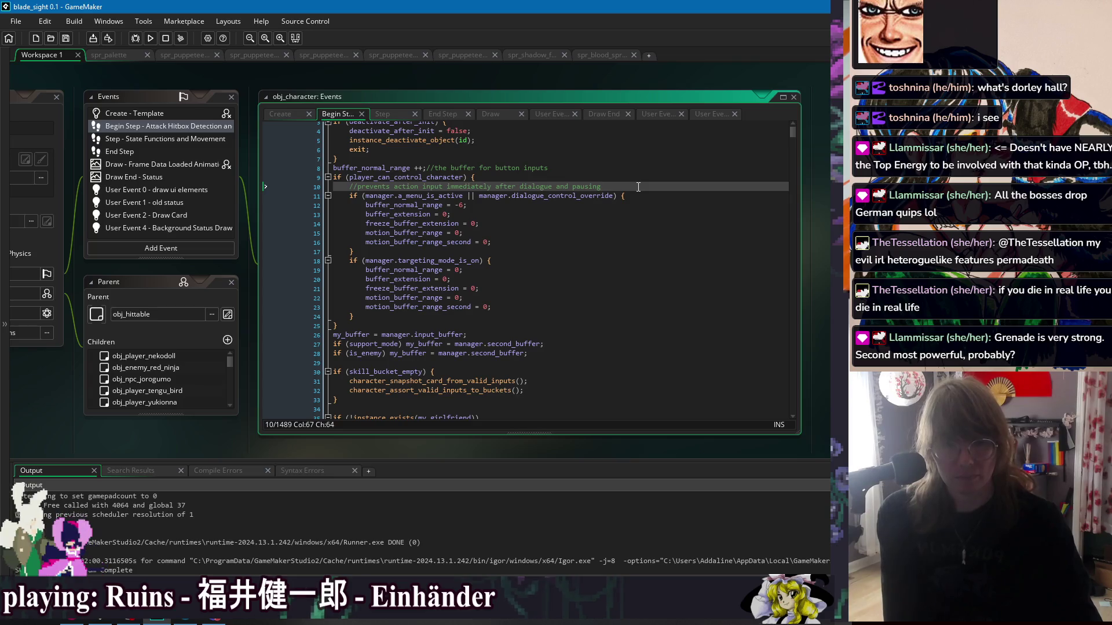
pyautogui.press('Down')
pyautogui.press('Down')
pyautogui.press('Down')
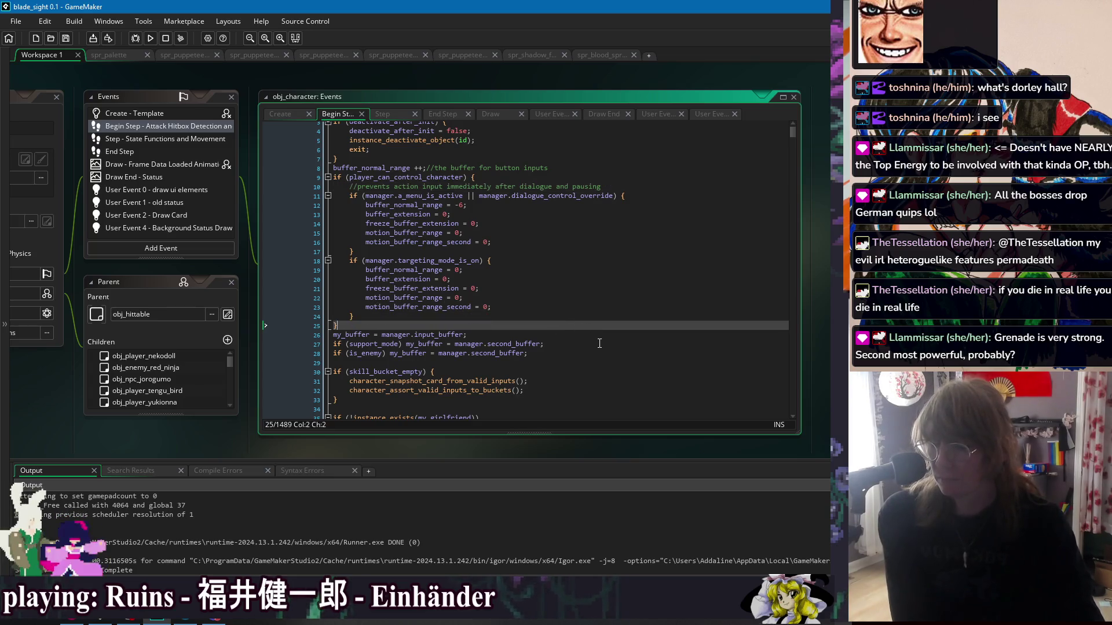
pyautogui.press('Down')
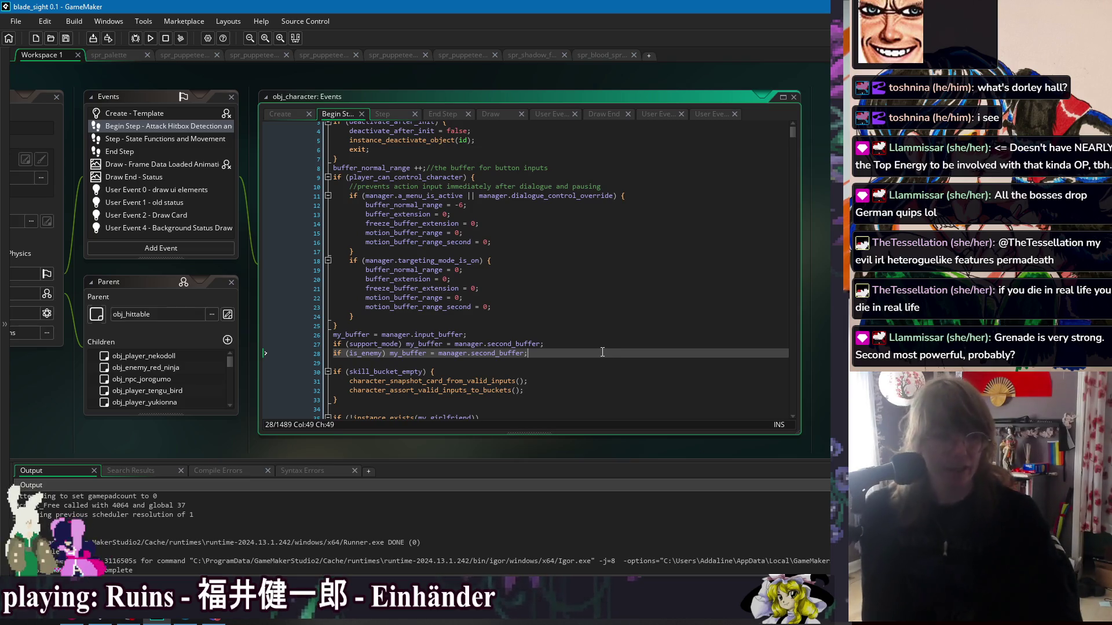
pyautogui.click(603, 214)
pyautogui.press('Up')
pyautogui.press('Up')
pyautogui.press('Down')
pyautogui.press('Down')
pyautogui.press('Down')
pyautogui.press('End')
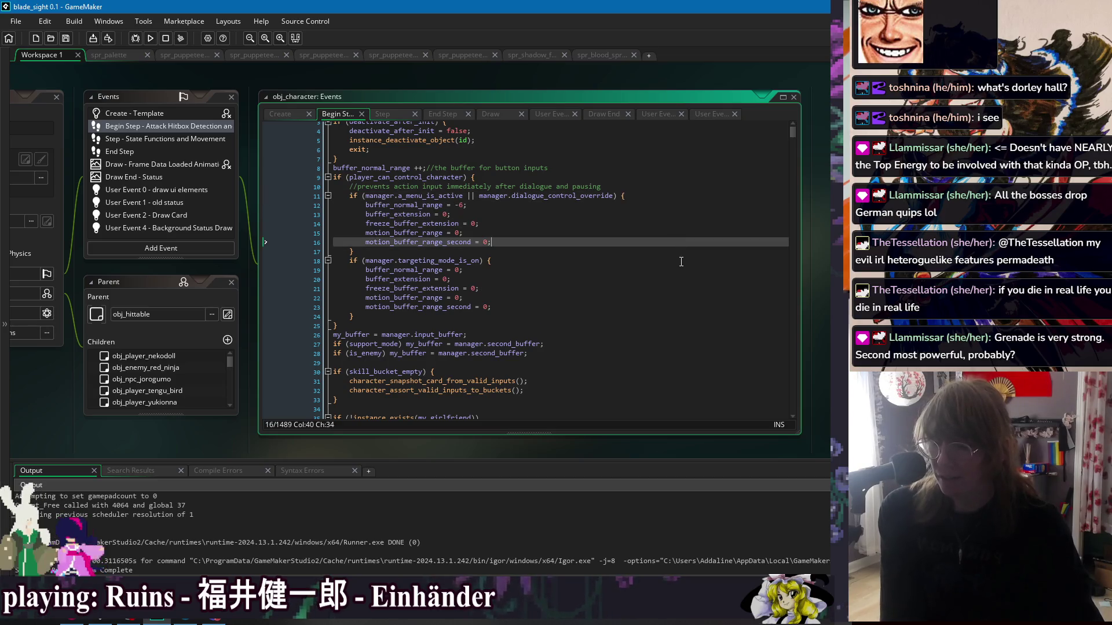
pyautogui.click(681, 262)
pyautogui.click(673, 318)
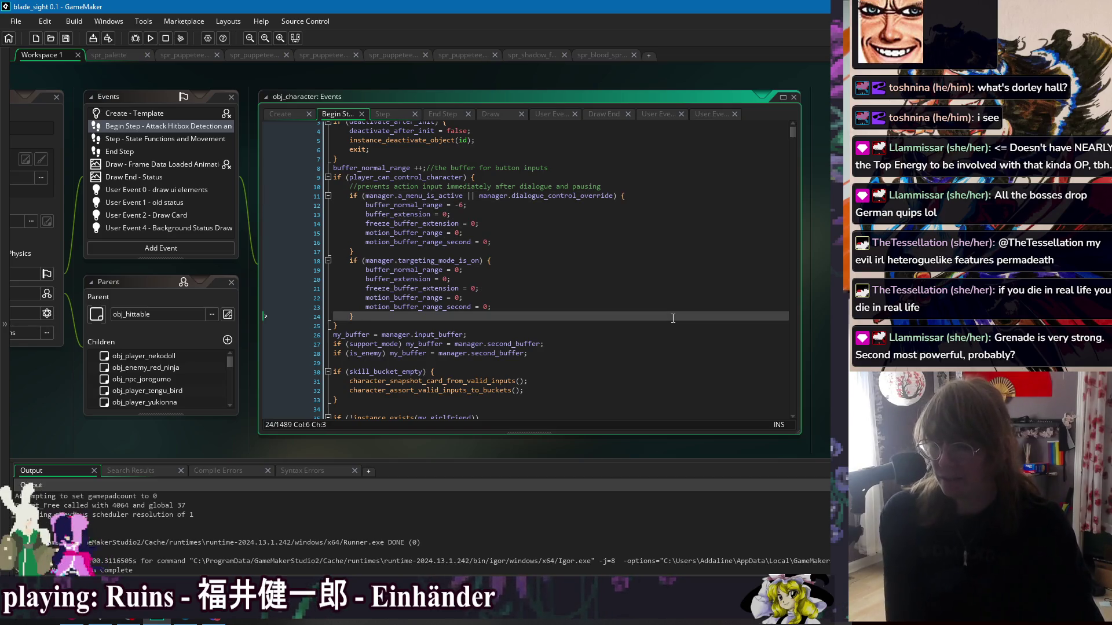
pyautogui.click(673, 328)
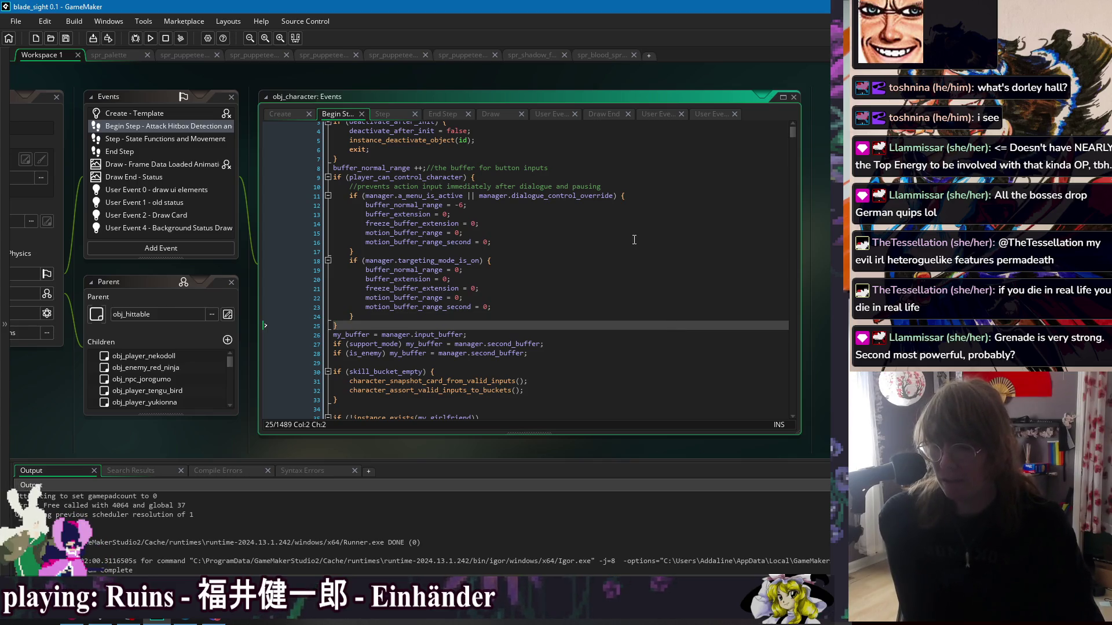
pyautogui.click(666, 242)
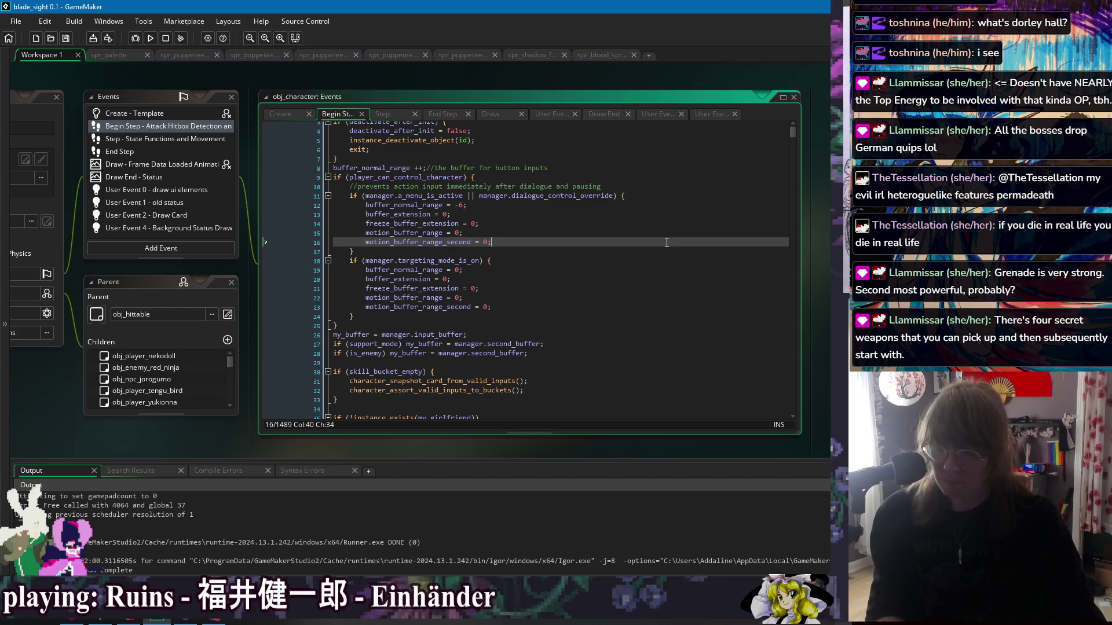
pyautogui.click(596, 298)
pyautogui.press('Down')
pyautogui.press('Down')
pyautogui.press('Down')
pyautogui.click(622, 354)
pyautogui.scroll(-2, 622, 354)
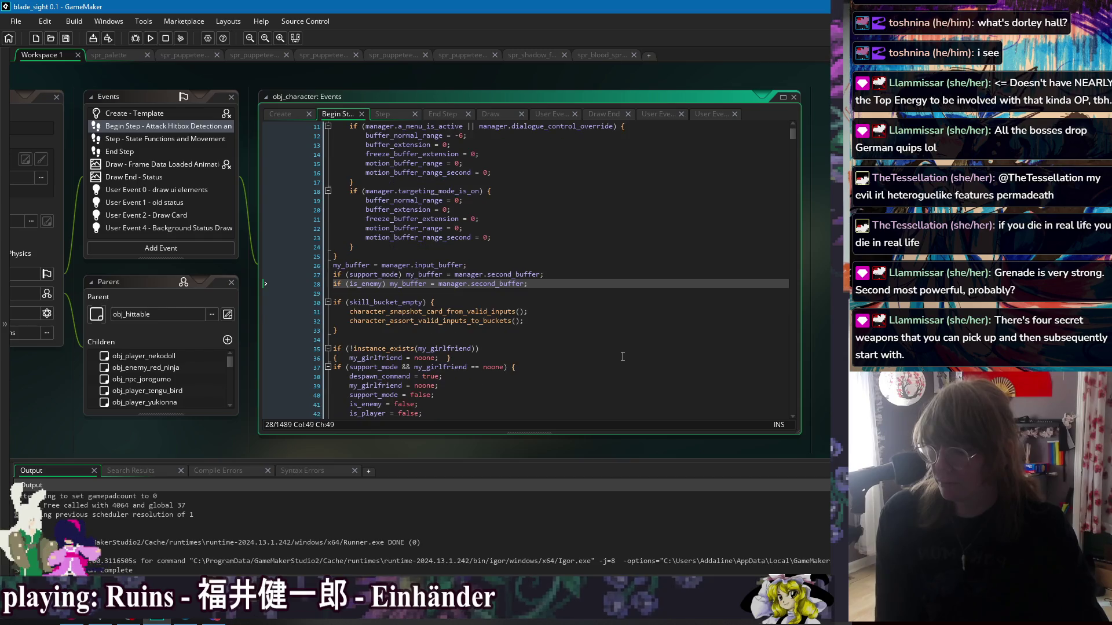
pyautogui.scroll(-3, 623, 356)
pyautogui.scroll(6, 622, 357)
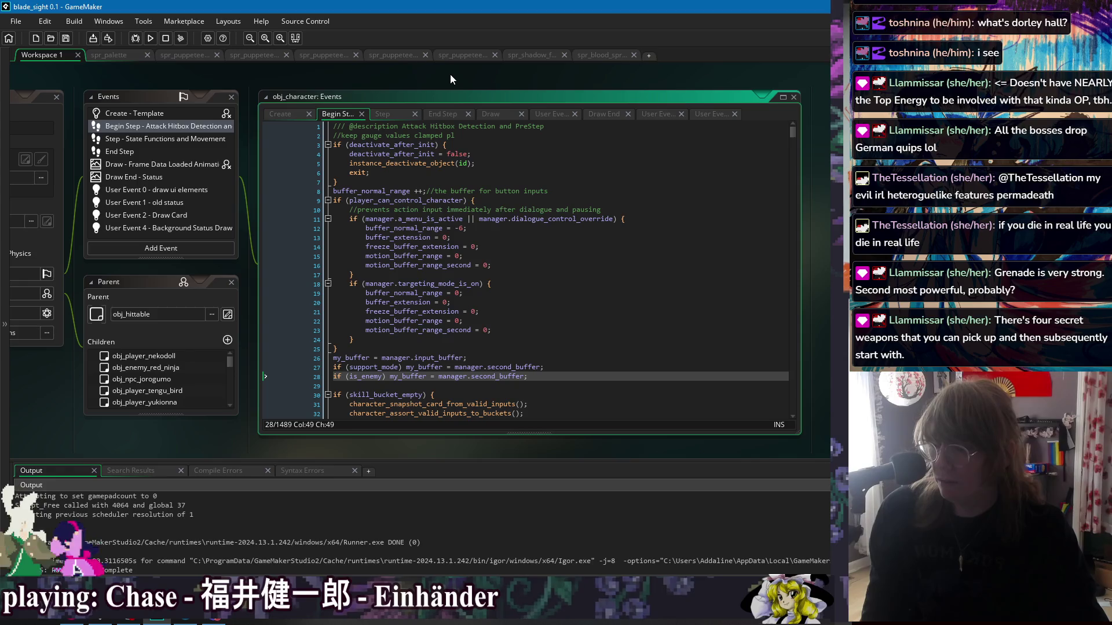
pyautogui.click(391, 113)
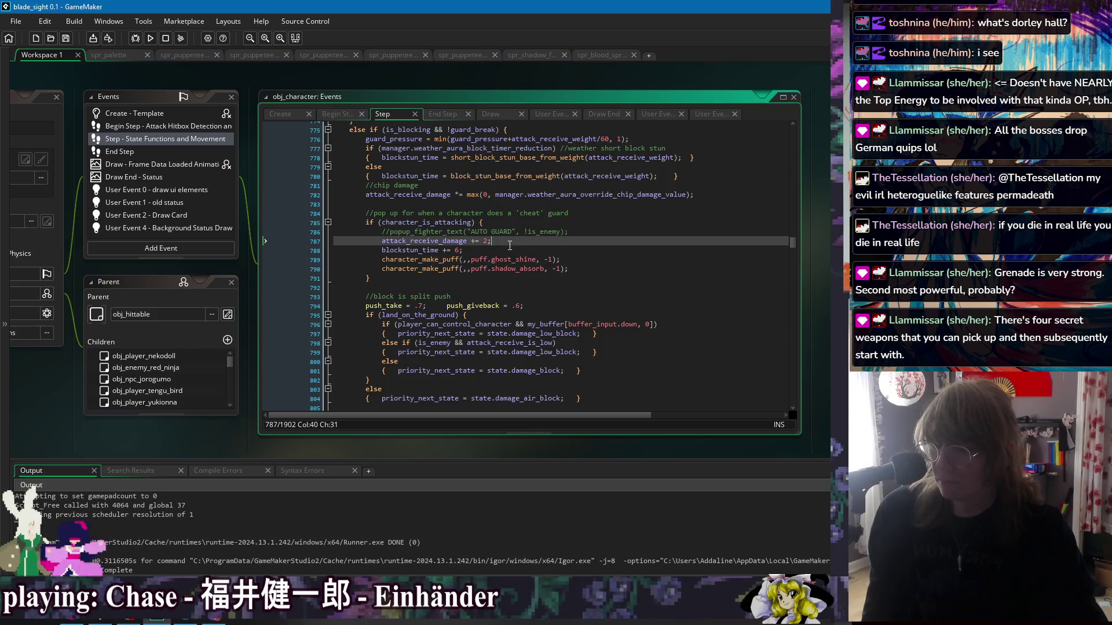
# - Delete the commented-out AUTO GUARD popup_fighter_text line and save the Step event
pyautogui.press('Up')
pyautogui.press('Up')
pyautogui.press('Up')
pyautogui.press('Down')
pyautogui.hotkey('shift', 'Up')
pyautogui.press('BackSpace')
pyautogui.press('Up')
pyautogui.hotkey('ctrl', 's')
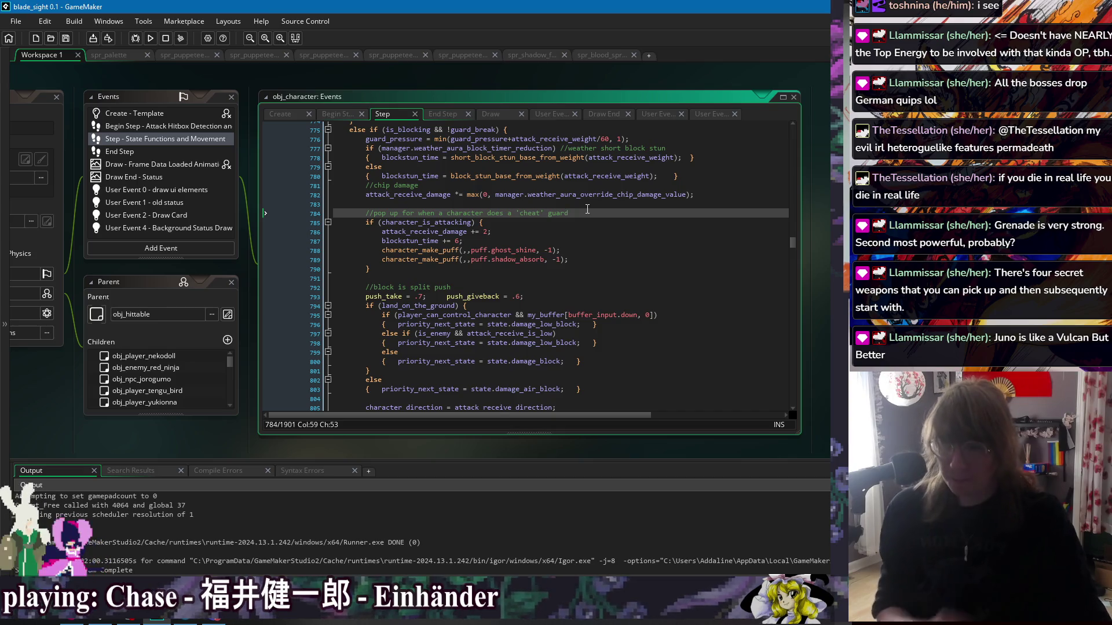
# - Walk through the cheat-guard block, noting the ghost_shine puff call and extra damage line
pyautogui.click(598, 242)
pyautogui.click(595, 259)
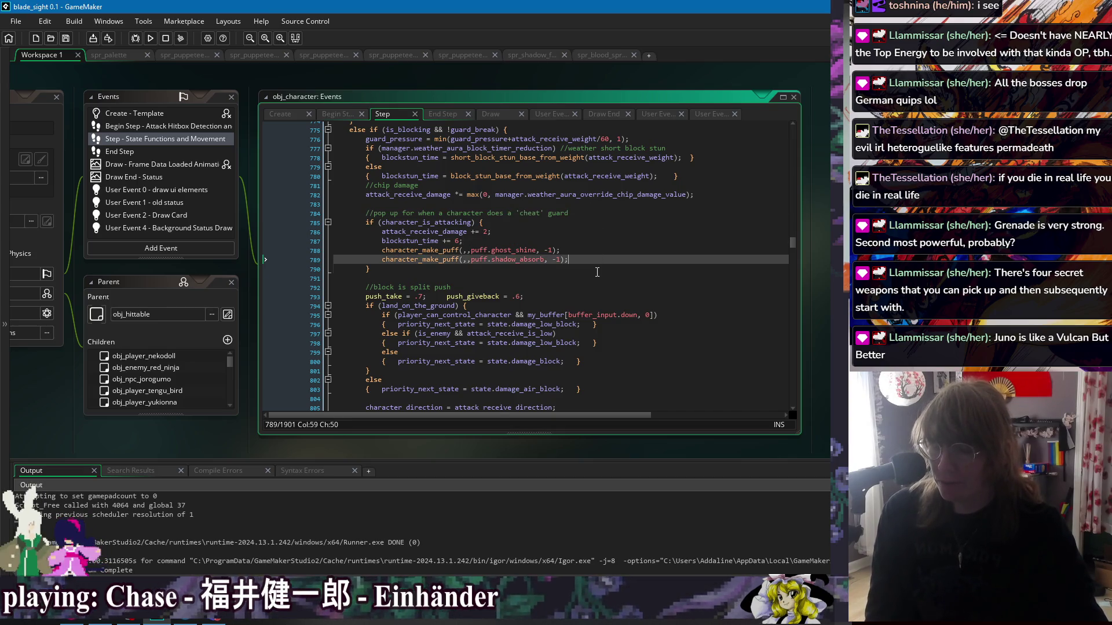
pyautogui.click(592, 270)
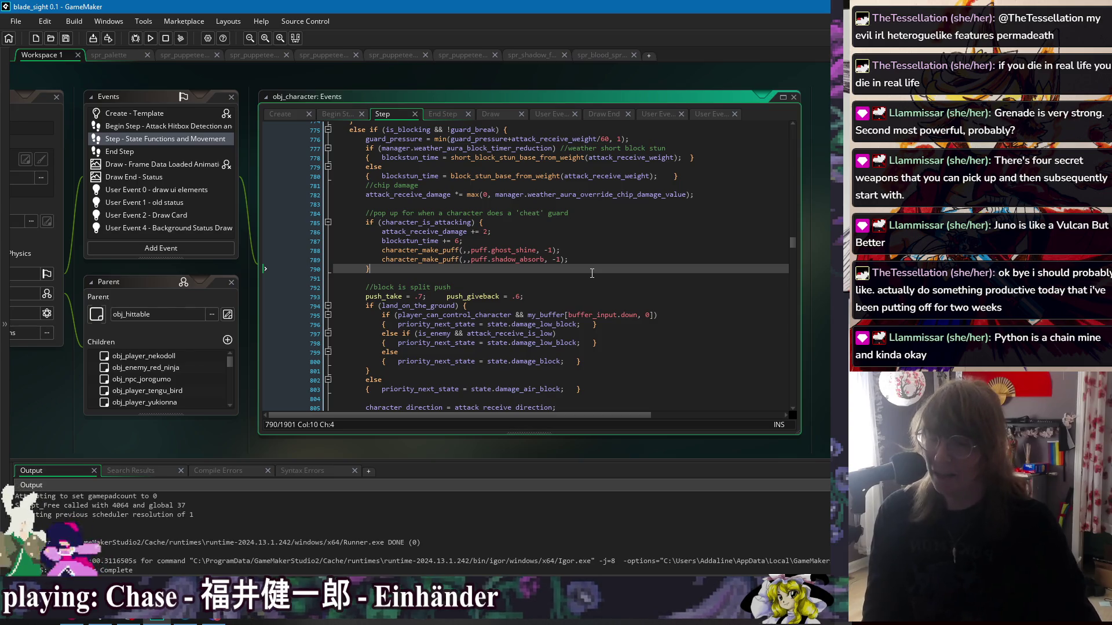
pyautogui.click(603, 250)
pyautogui.click(611, 269)
pyautogui.click(619, 277)
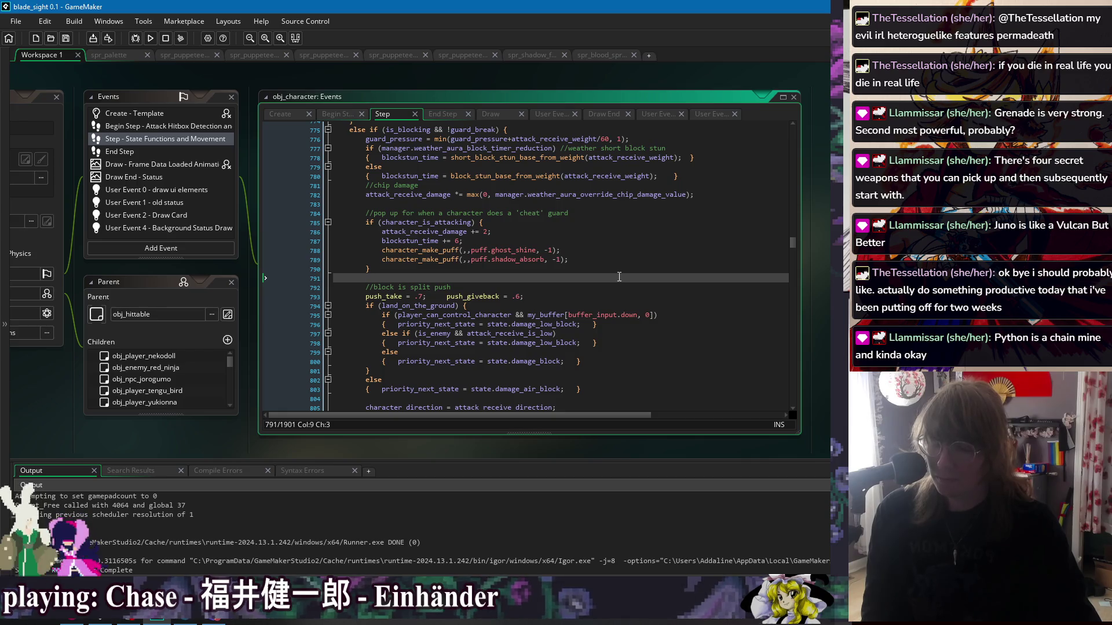
pyautogui.click(619, 268)
pyautogui.click(618, 231)
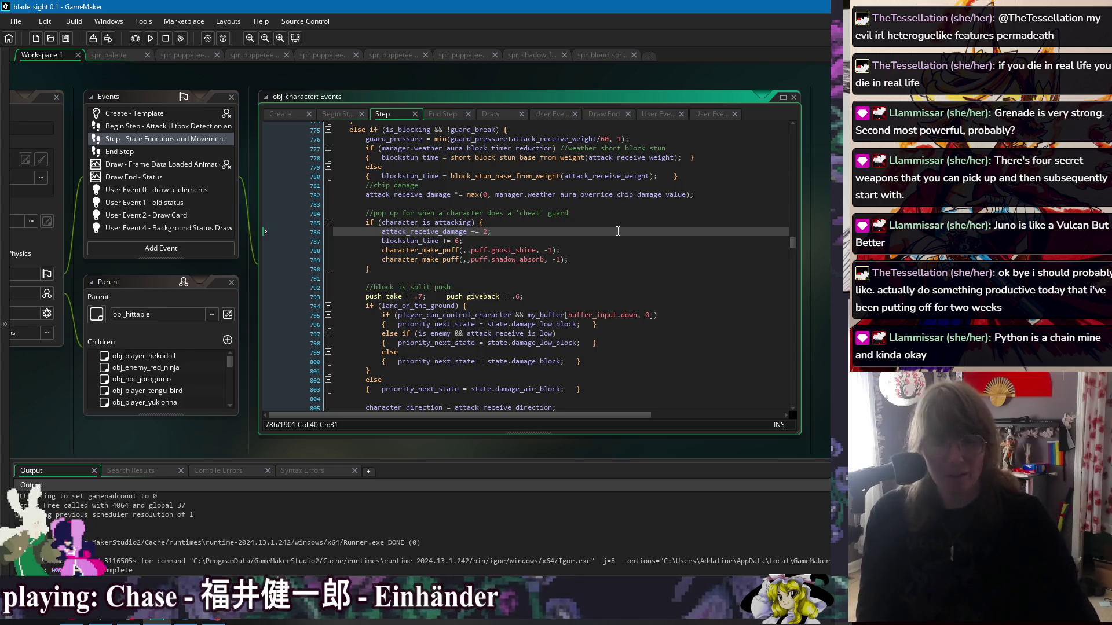
# - Point out the shadow_absorb puff call and the cheat-guard block's closing brace
pyautogui.click(638, 276)
pyautogui.click(628, 260)
pyautogui.click(630, 265)
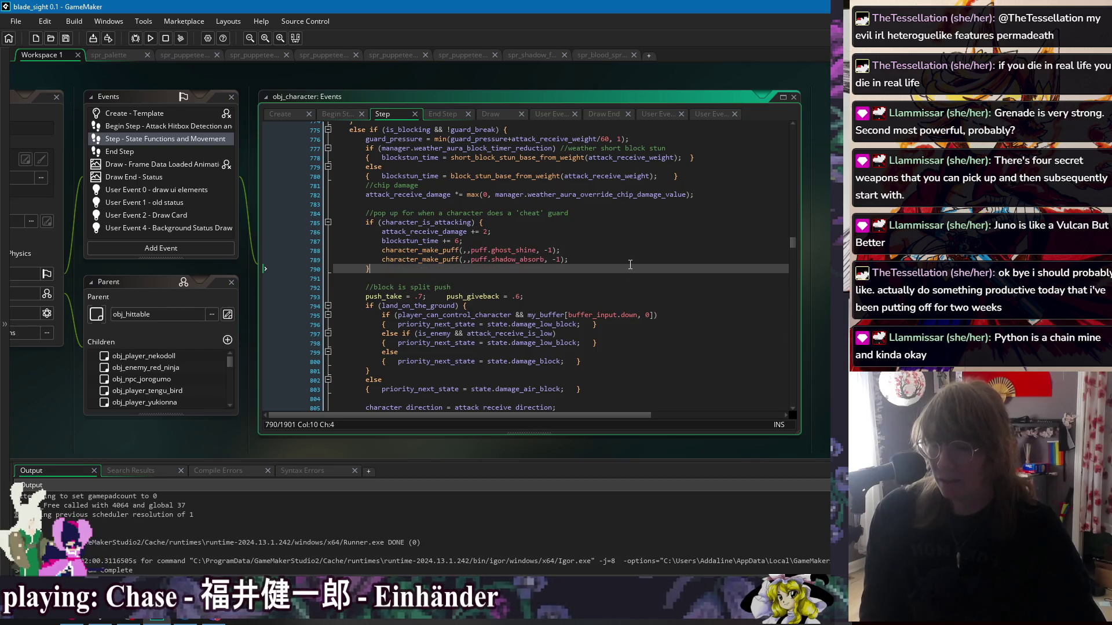
pyautogui.click(631, 256)
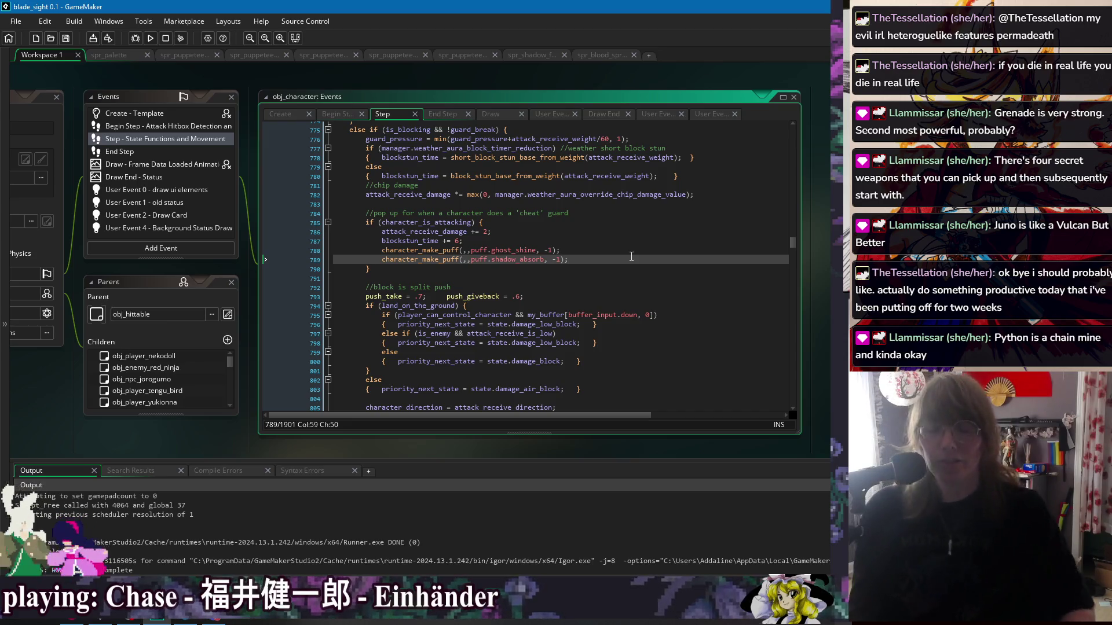
pyautogui.press('Up')
pyautogui.press('Up')
pyautogui.press('Up')
pyautogui.press('Down')
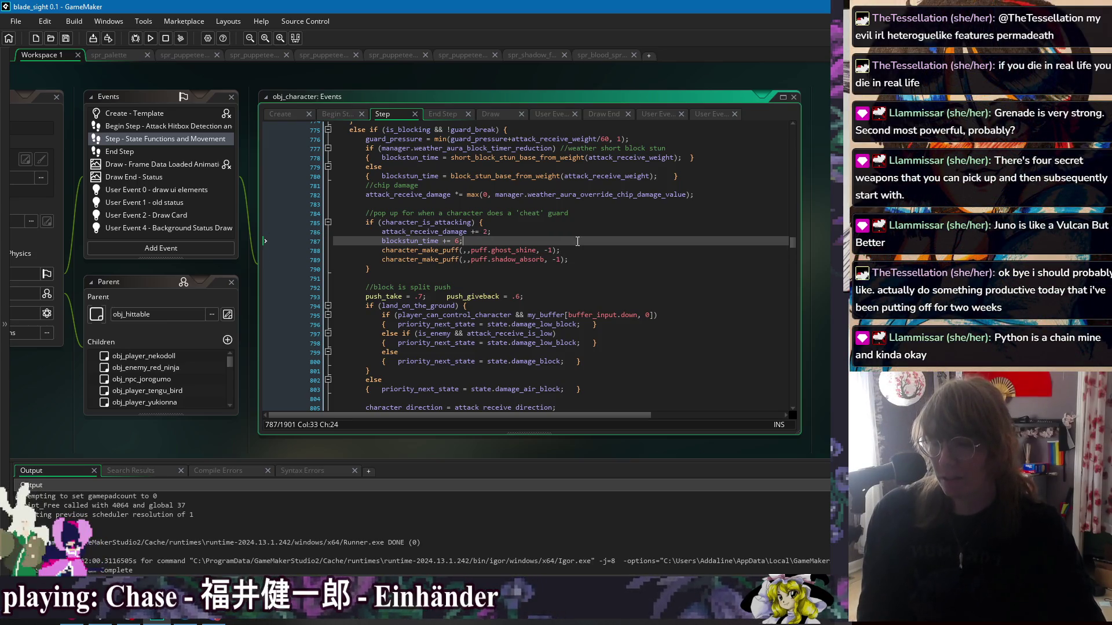
pyautogui.click(589, 262)
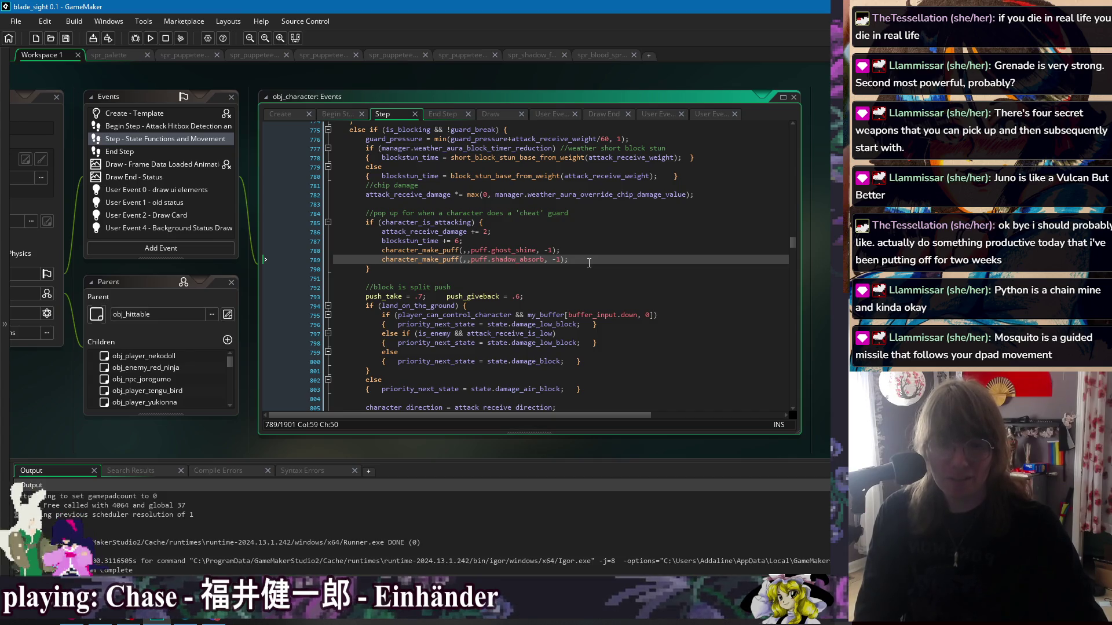
pyautogui.press('Up')
pyautogui.press('Up')
pyautogui.press('Down')
pyautogui.press('Down')
pyautogui.press('Down')
pyautogui.scroll(-3, 582, 259)
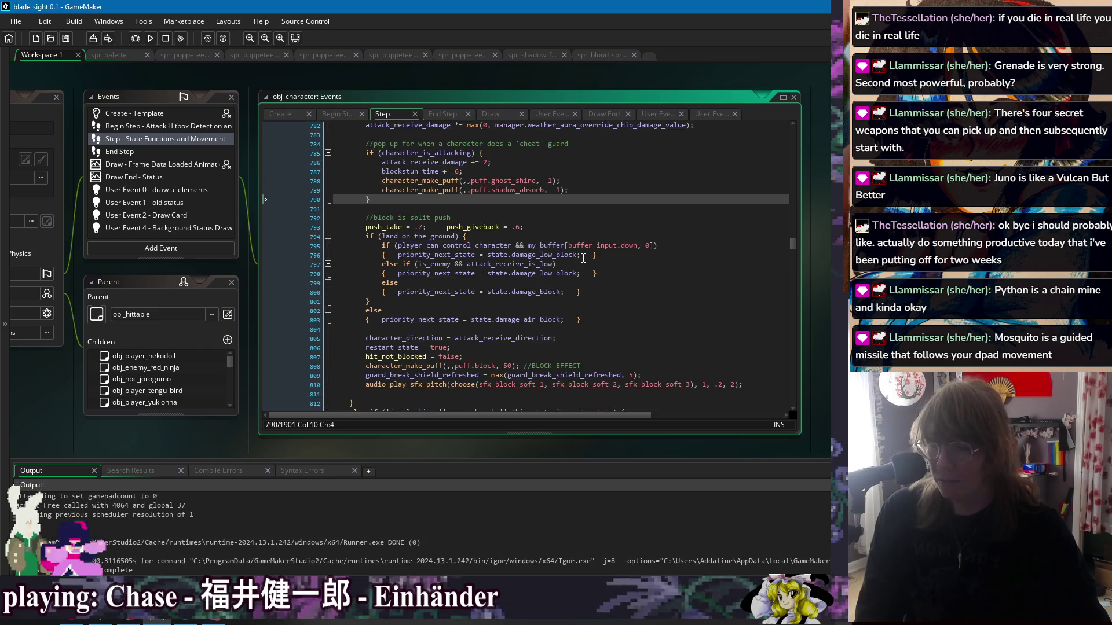
pyautogui.scroll(-1, 584, 259)
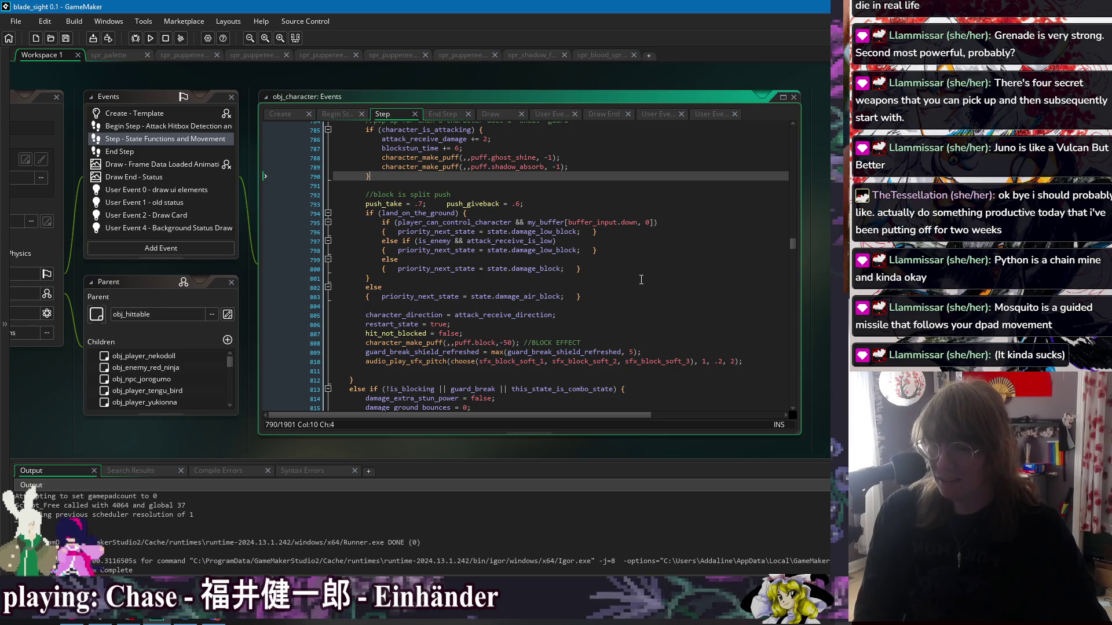
pyautogui.scroll(2, 641, 280)
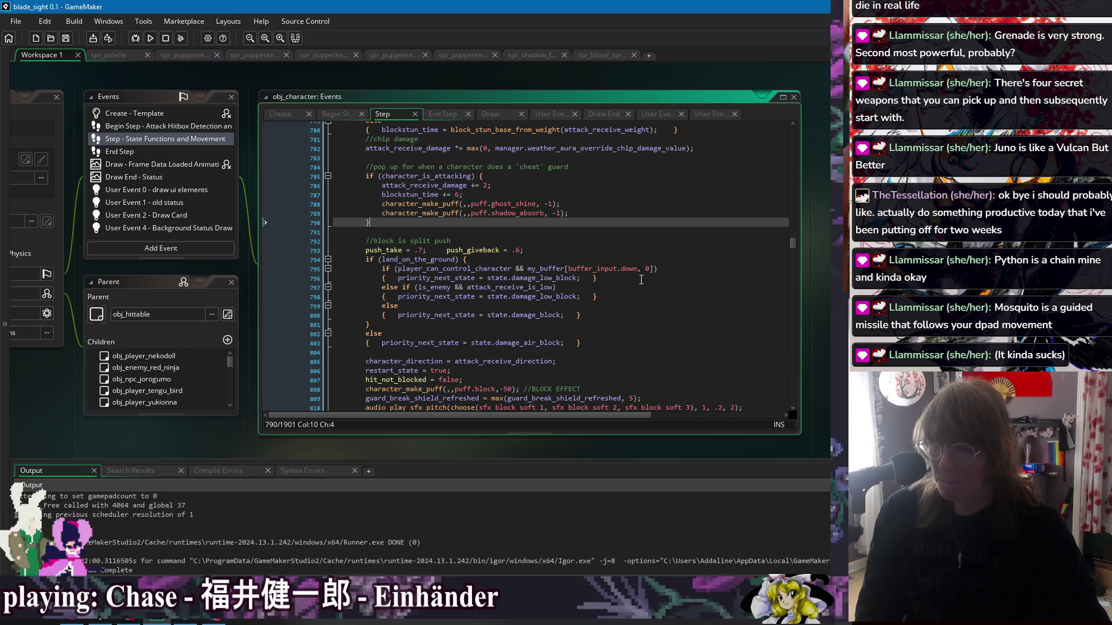
pyautogui.scroll(1, 641, 280)
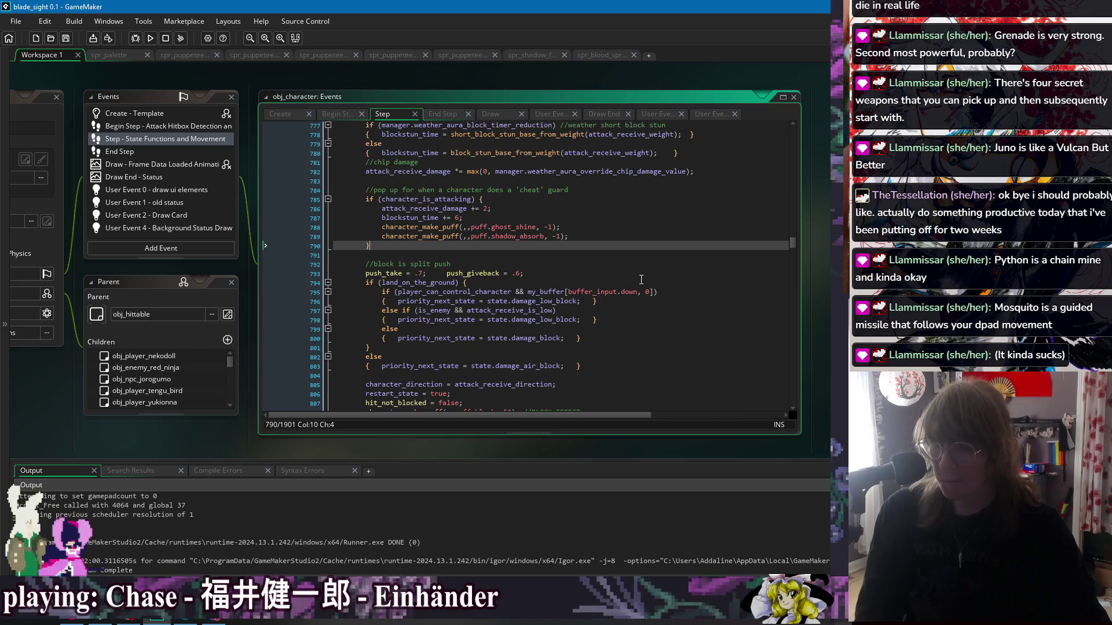
pyautogui.scroll(3, 641, 279)
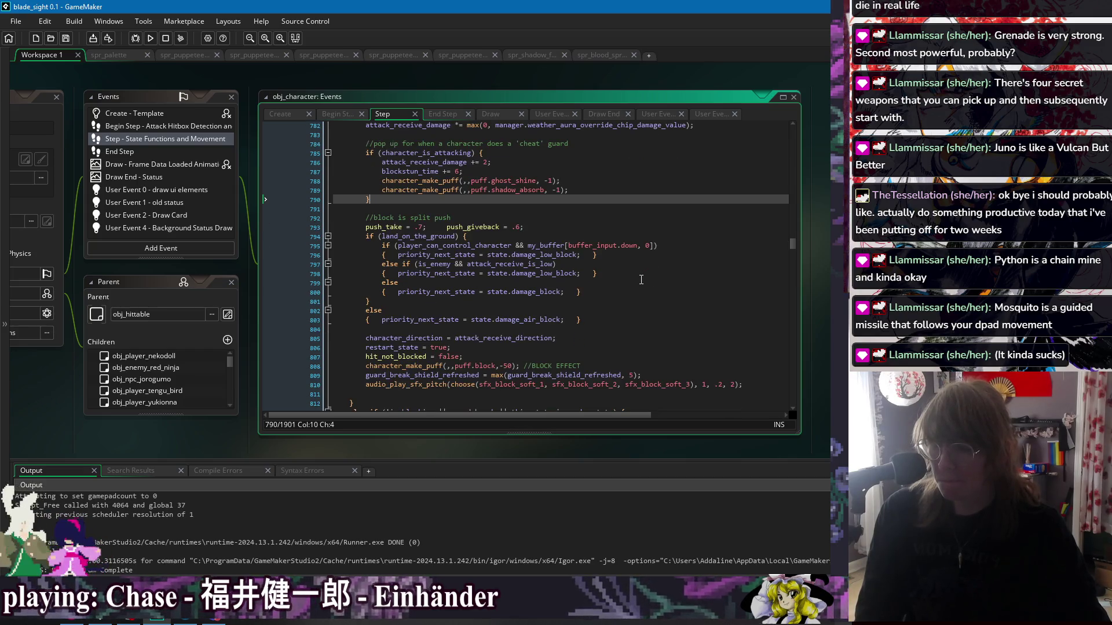
pyautogui.scroll(-4, 641, 280)
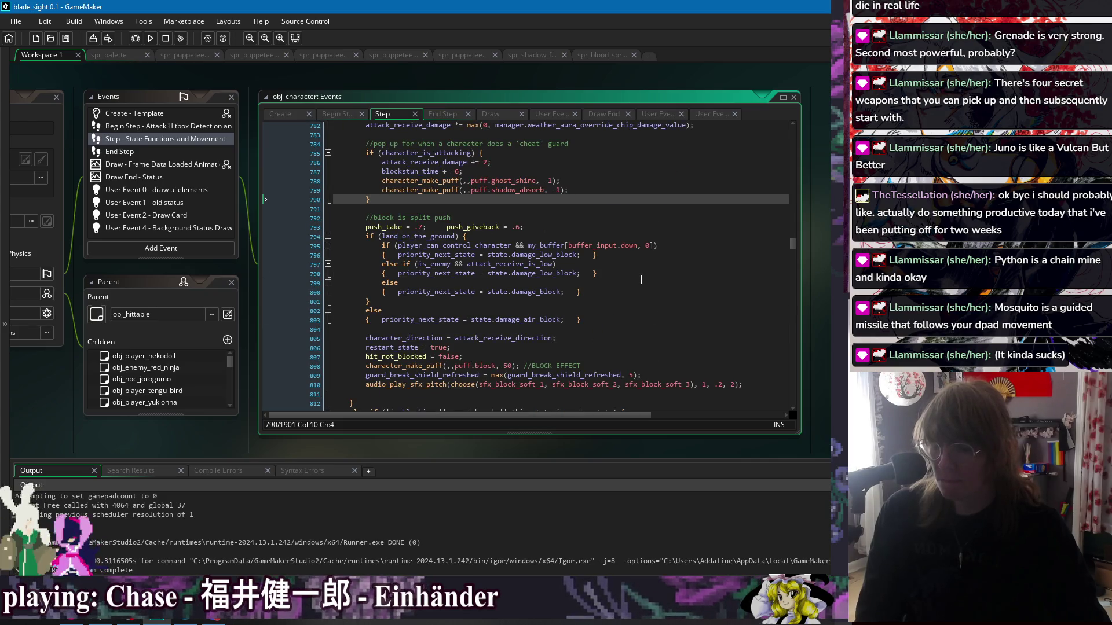
pyautogui.scroll(3, 641, 280)
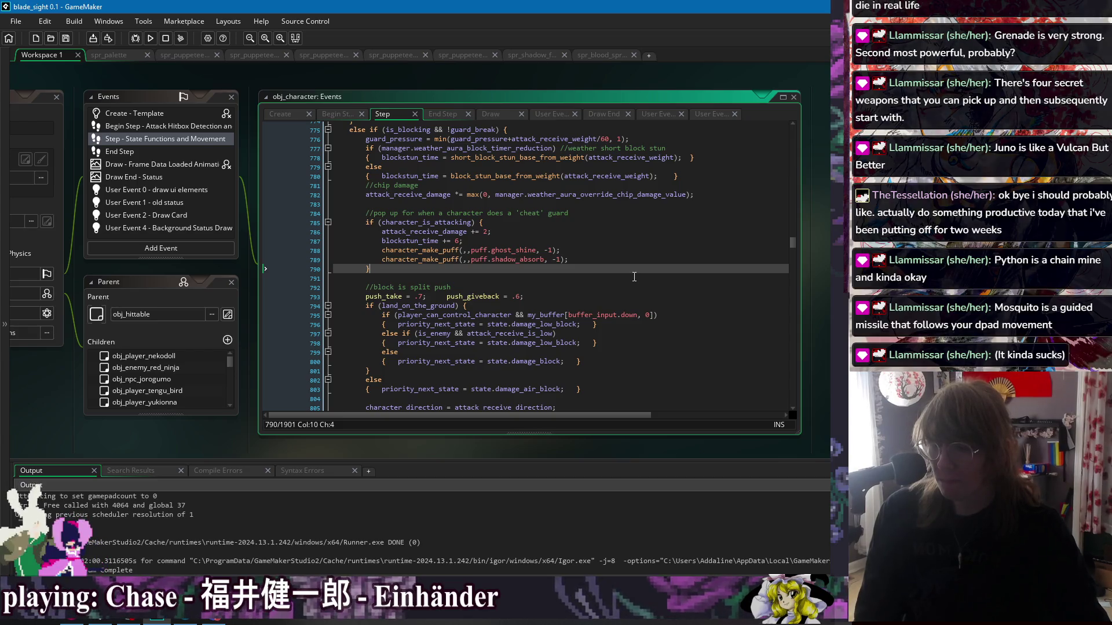
pyautogui.click(588, 232)
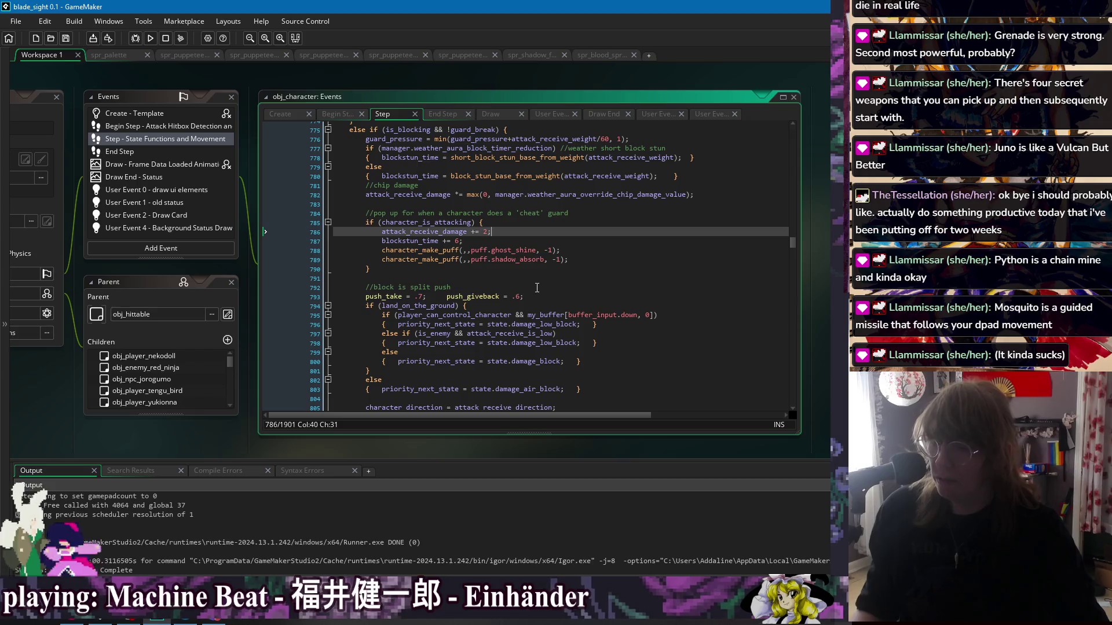